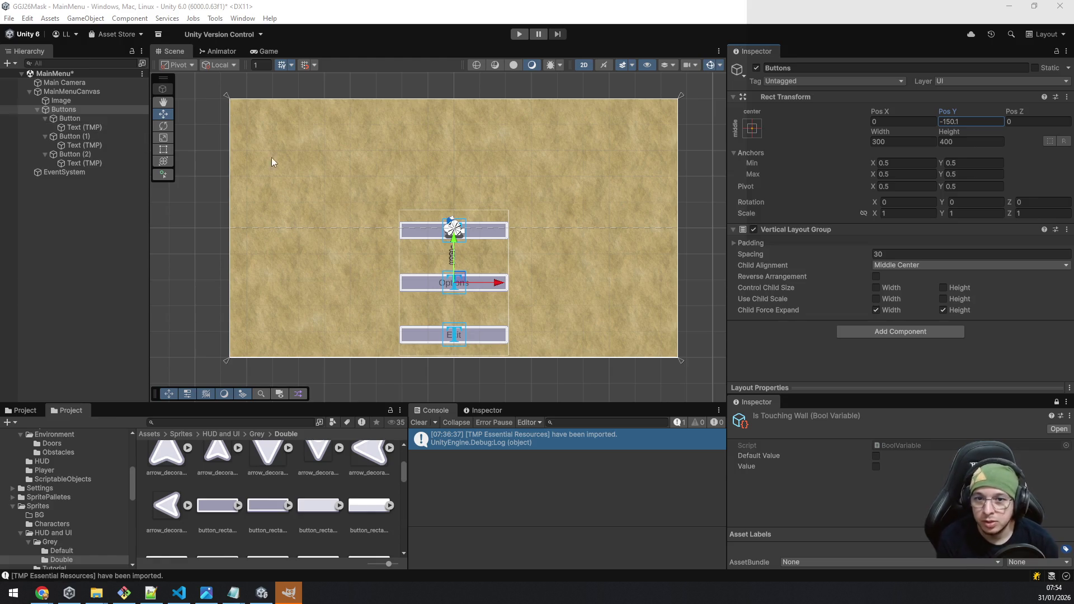
Step: Hide the Scene gizmos and multi-select Button, Button (1) and Button (2) in the Hierarchy
{"action": "left_click", "coordinate": [710, 65]}
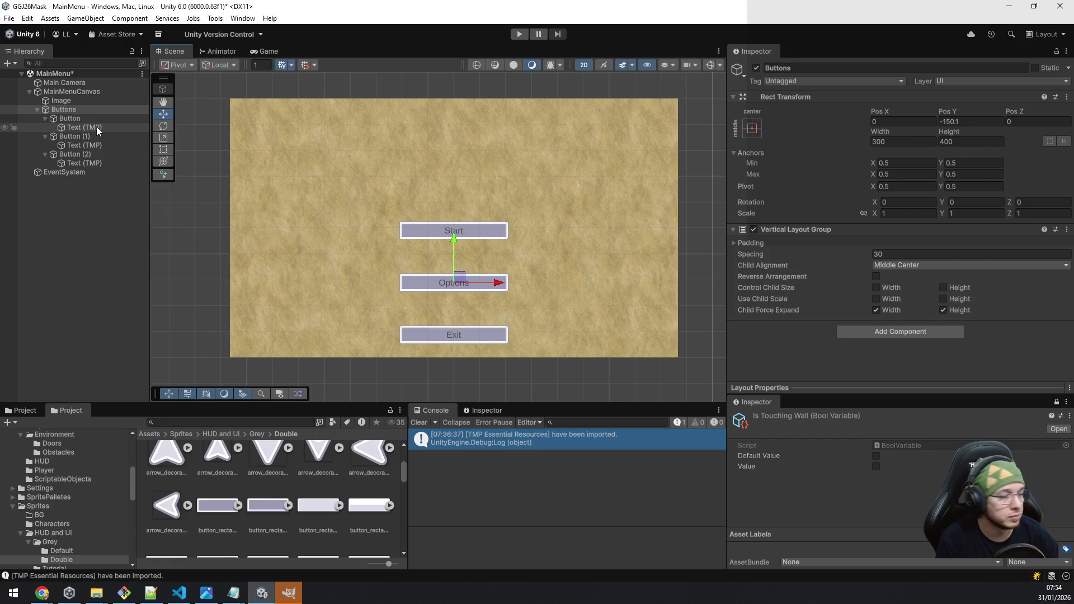
{"action": "left_click", "coordinate": [65, 111]}
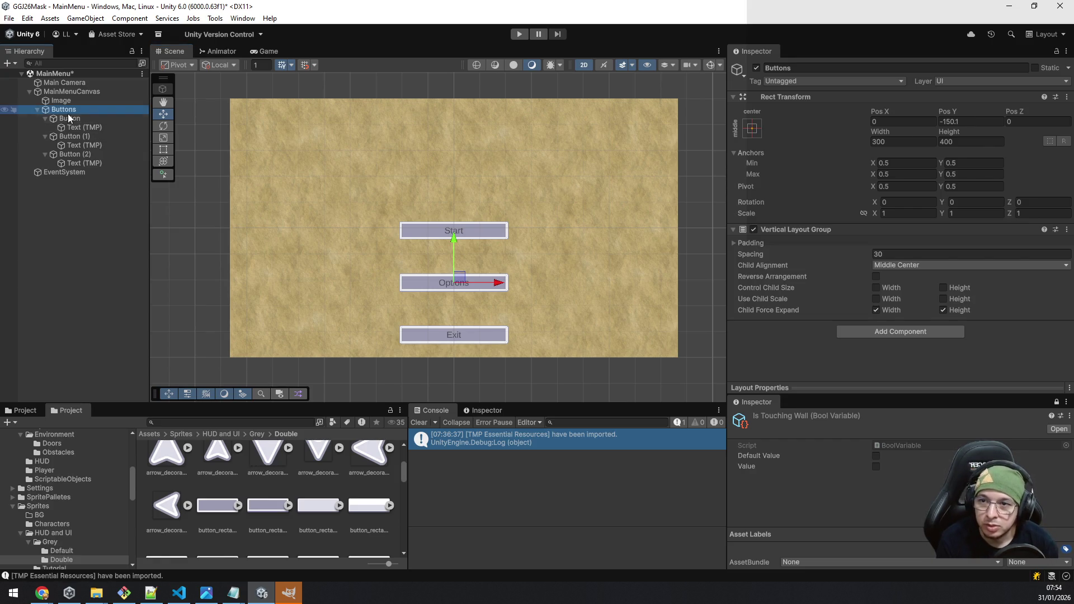
{"action": "left_click", "coordinate": [70, 118]}
{"action": "scroll", "coordinate": [590, 267], "scroll_direction": "down", "scroll_amount": 2}
{"action": "scroll", "coordinate": [908, 285], "scroll_direction": "down", "scroll_amount": 3}
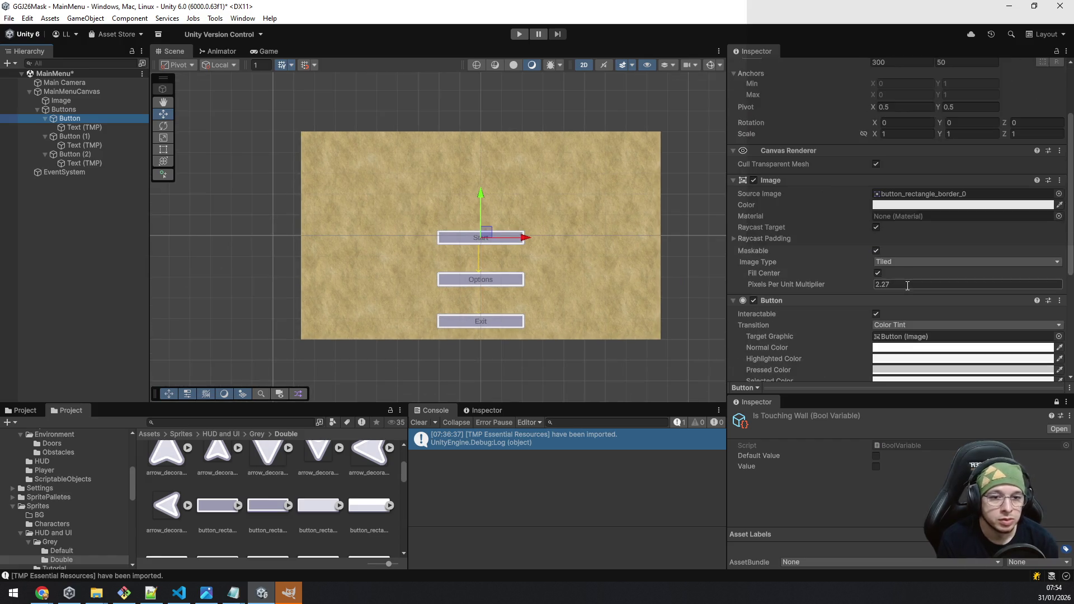
{"action": "scroll", "coordinate": [907, 285], "scroll_direction": "down", "scroll_amount": 3}
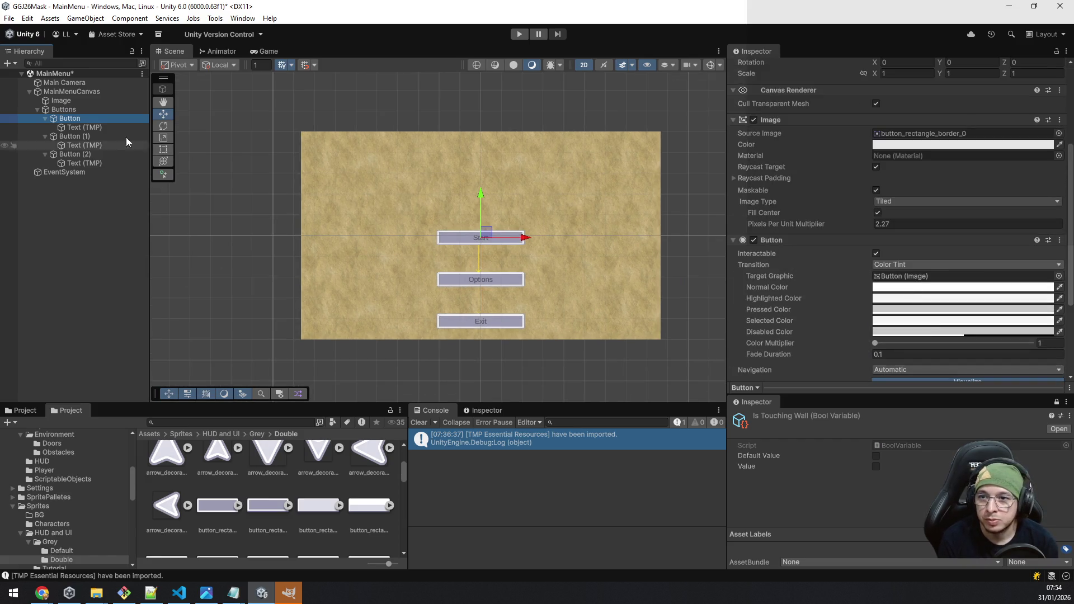
{"action": "left_click", "coordinate": [94, 137], "text": "ctrl"}
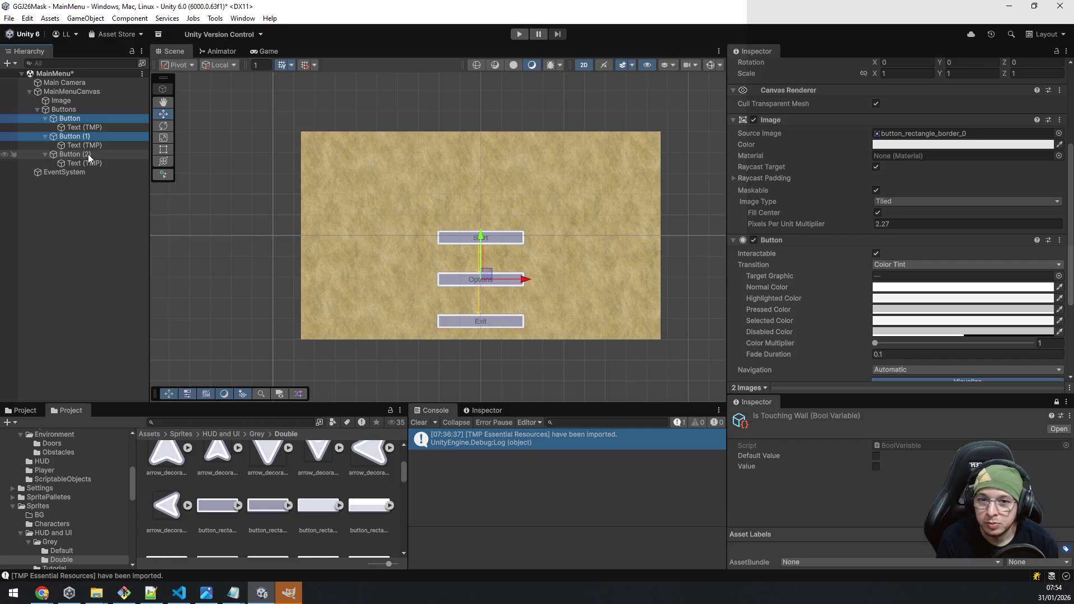
{"action": "left_click", "coordinate": [89, 153], "text": "ctrl"}
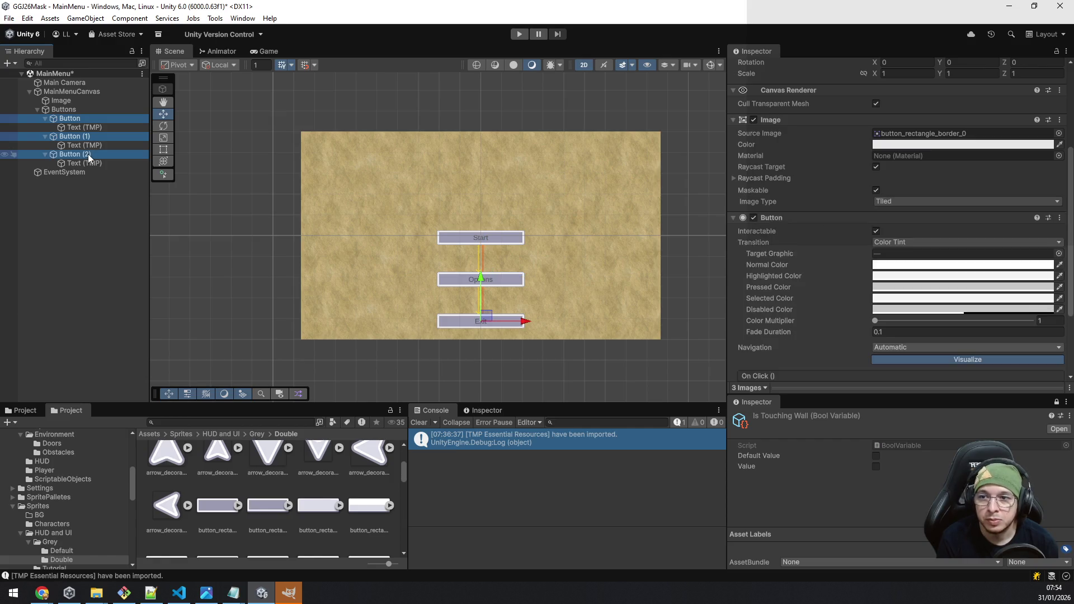
Step: Set the buttons' Image Color to mint 90F8DF with alpha 203
{"action": "left_click", "coordinate": [911, 145]}
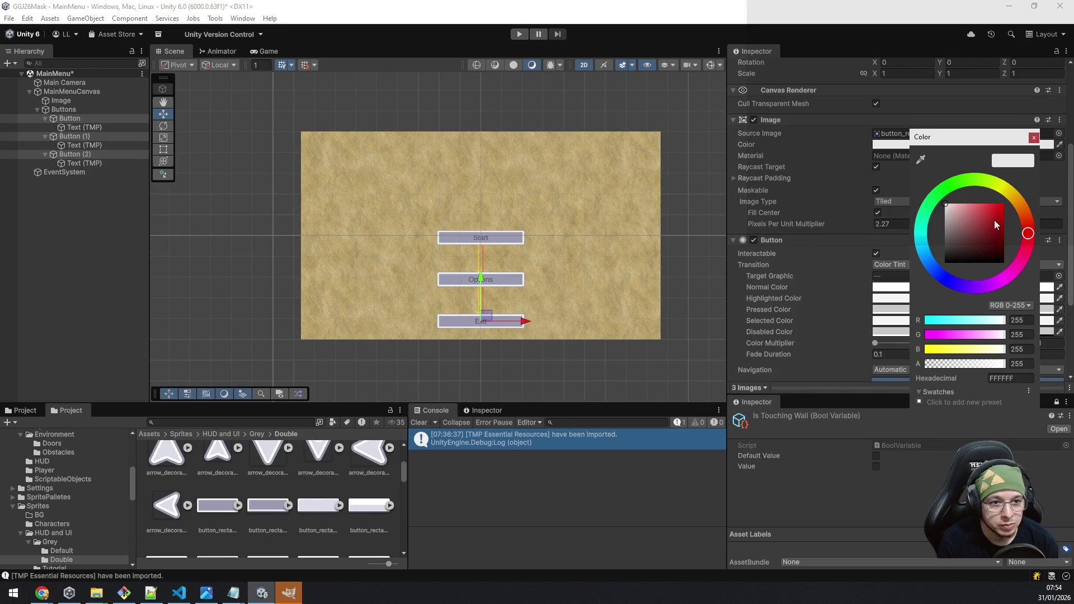
{"action": "left_click_drag", "start_coordinate": [1019, 252], "coordinate": [1022, 259]}
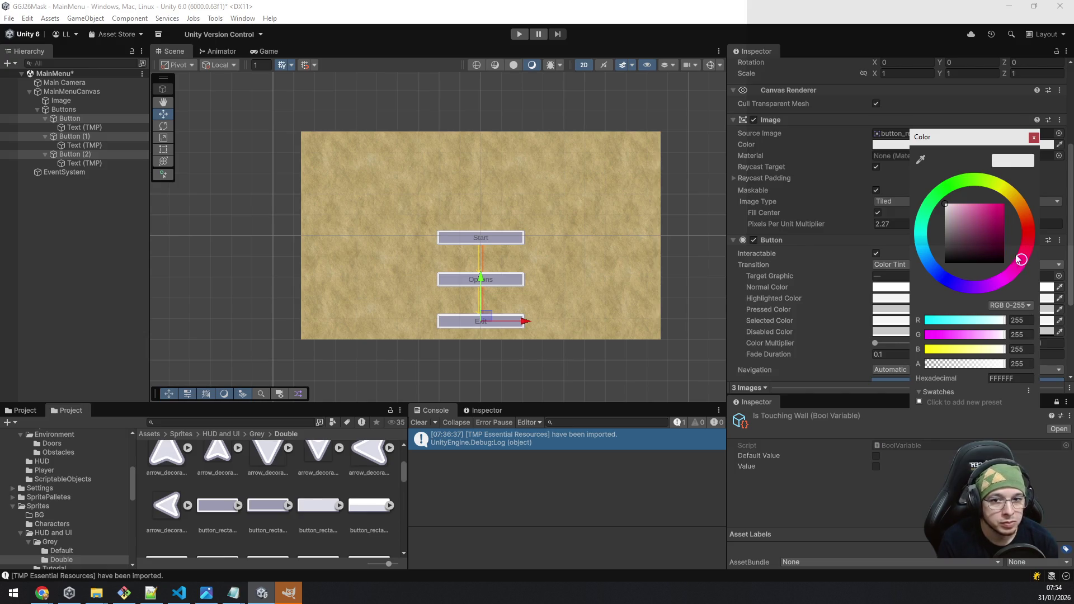
{"action": "mouse_move", "coordinate": [989, 219]}
{"action": "left_mouse_down"}
{"action": "mouse_move", "coordinate": [960, 224]}
{"action": "mouse_move", "coordinate": [982, 224]}
{"action": "left_mouse_up"}
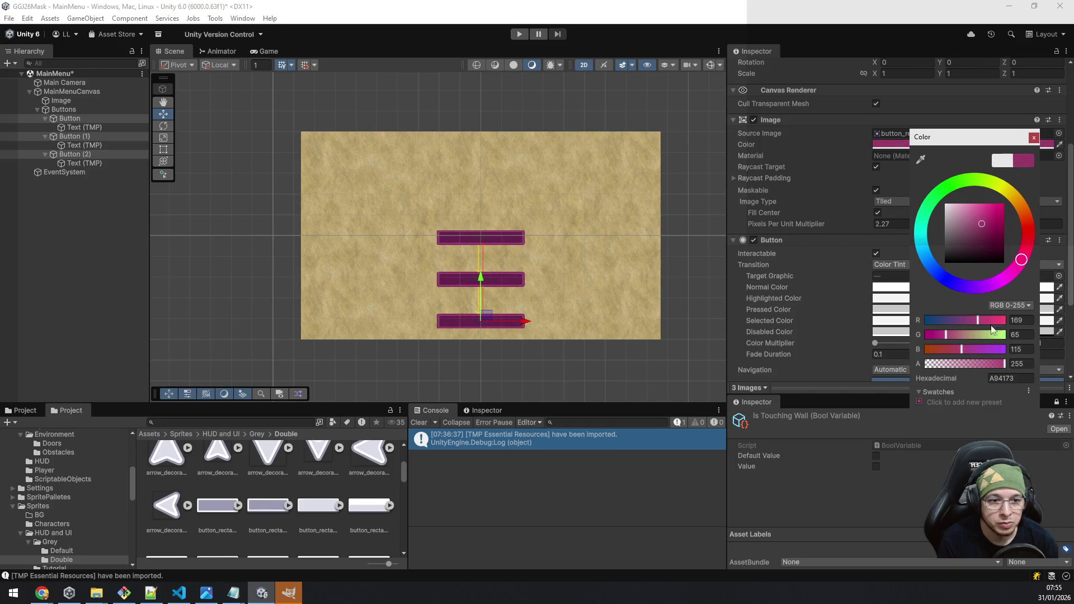
{"action": "left_click_drag", "start_coordinate": [1000, 365], "coordinate": [988, 364]}
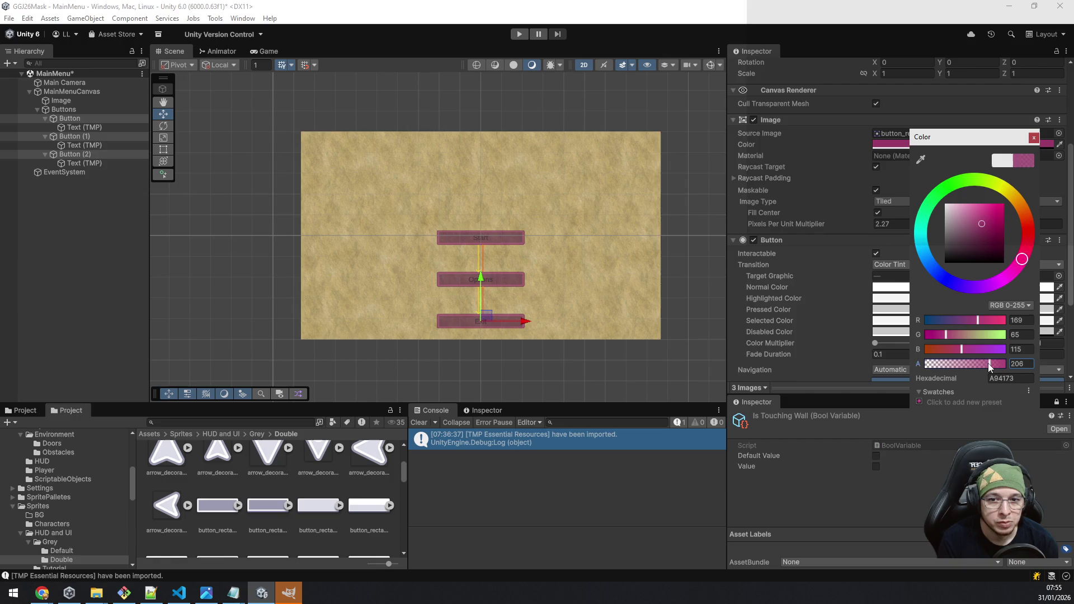
{"action": "mouse_move", "coordinate": [997, 228]}
{"action": "left_mouse_down"}
{"action": "mouse_move", "coordinate": [1004, 218]}
{"action": "mouse_move", "coordinate": [981, 206]}
{"action": "left_mouse_up"}
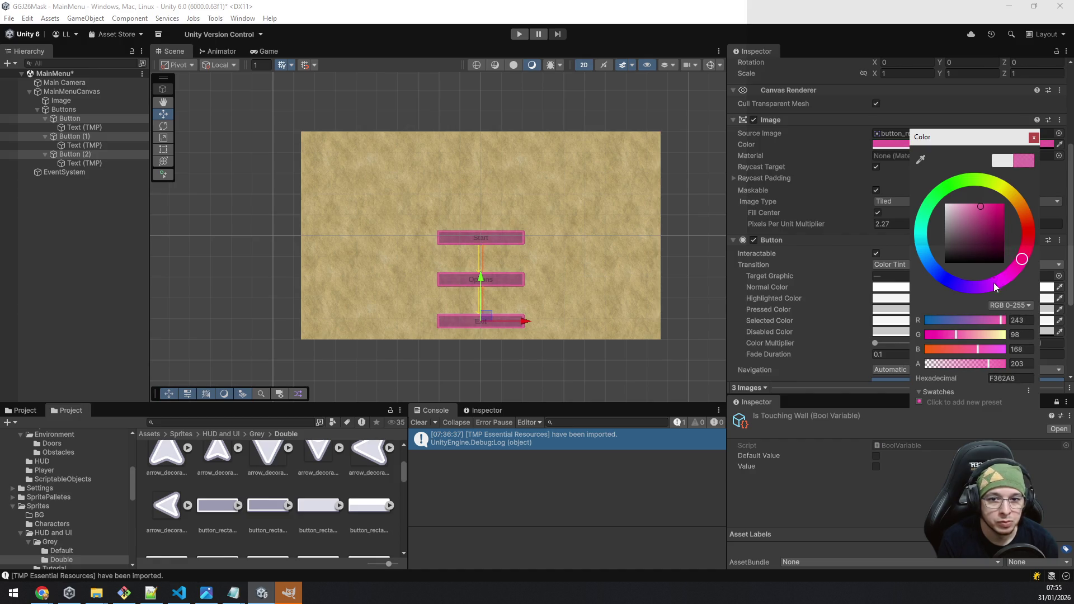
{"action": "mouse_move", "coordinate": [975, 289]}
{"action": "left_mouse_down"}
{"action": "mouse_move", "coordinate": [944, 282]}
{"action": "mouse_move", "coordinate": [918, 239]}
{"action": "mouse_move", "coordinate": [921, 208]}
{"action": "mouse_move", "coordinate": [916, 222]}
{"action": "left_mouse_up"}
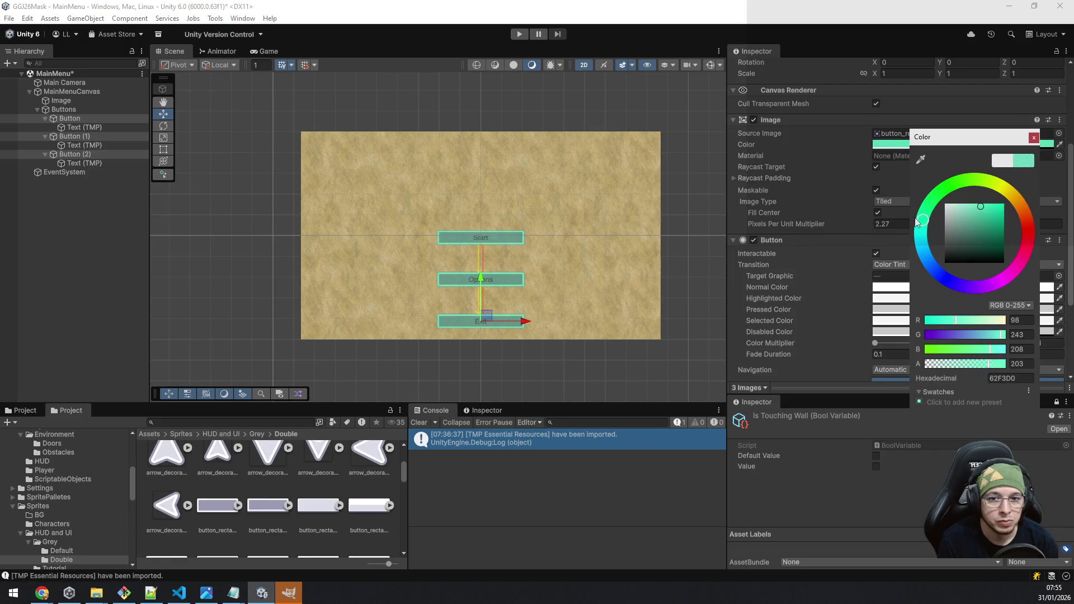
{"action": "left_click", "coordinate": [977, 204]}
{"action": "mouse_move", "coordinate": [977, 207]}
{"action": "left_mouse_down"}
{"action": "mouse_move", "coordinate": [991, 218]}
{"action": "mouse_move", "coordinate": [972, 210]}
{"action": "left_mouse_up"}
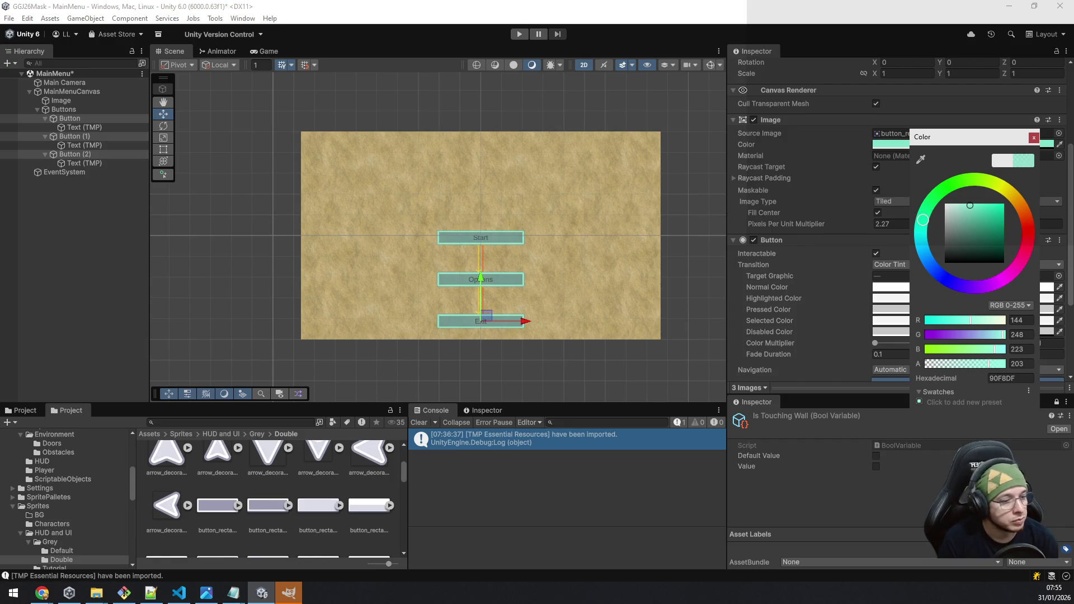
{"action": "key", "text": "Escape"}
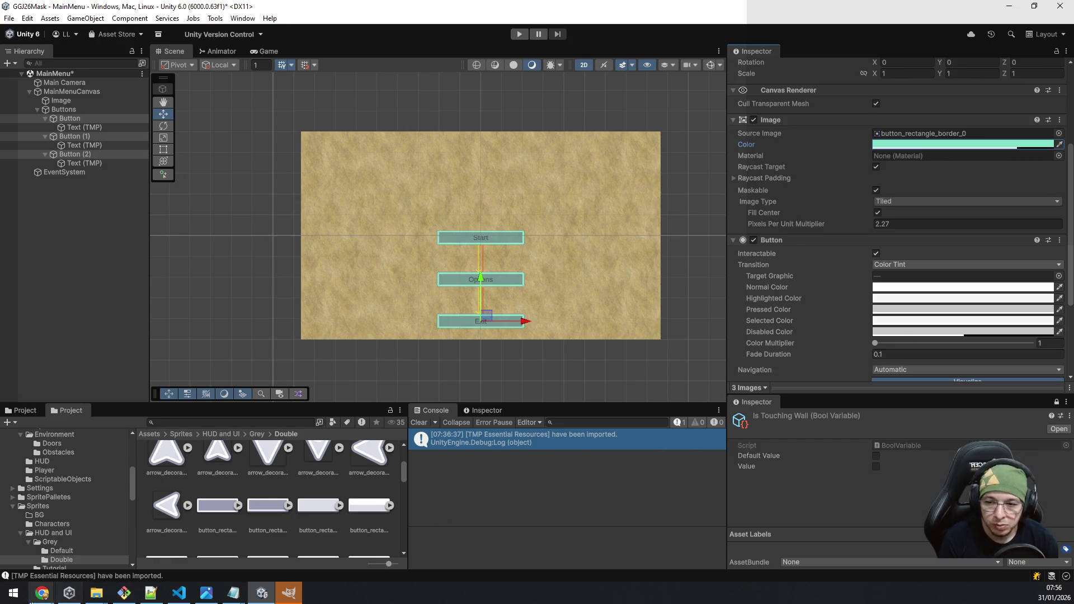
{"action": "mouse_move", "coordinate": [39, 594]}
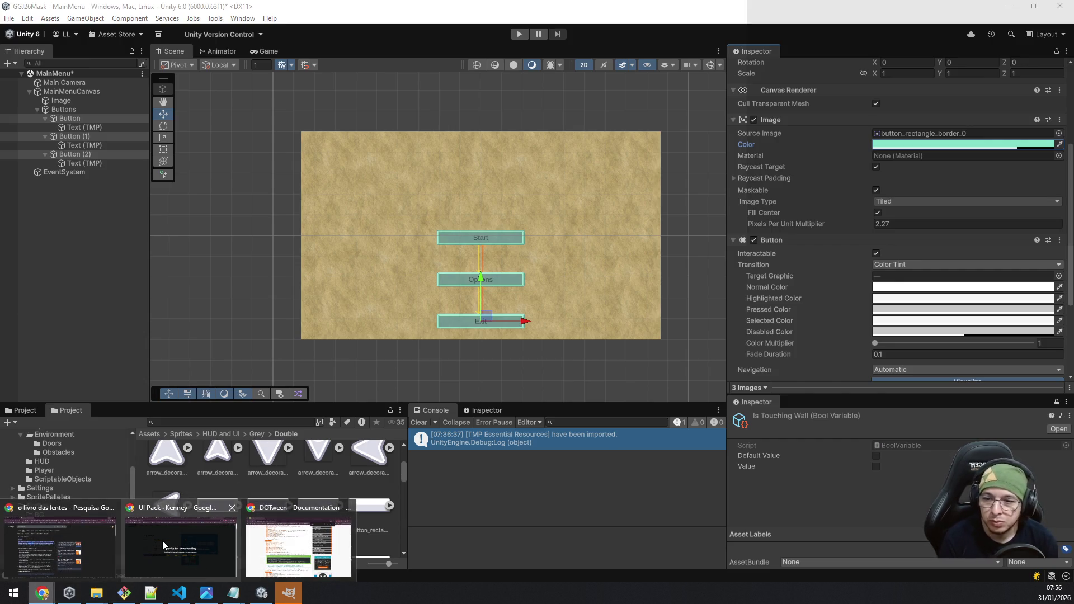
Step: Switch to the Maskformer tab in Chrome, close the search tab, and return to Unity
{"action": "left_click", "coordinate": [70, 540]}
{"action": "left_click", "coordinate": [95, 12]}
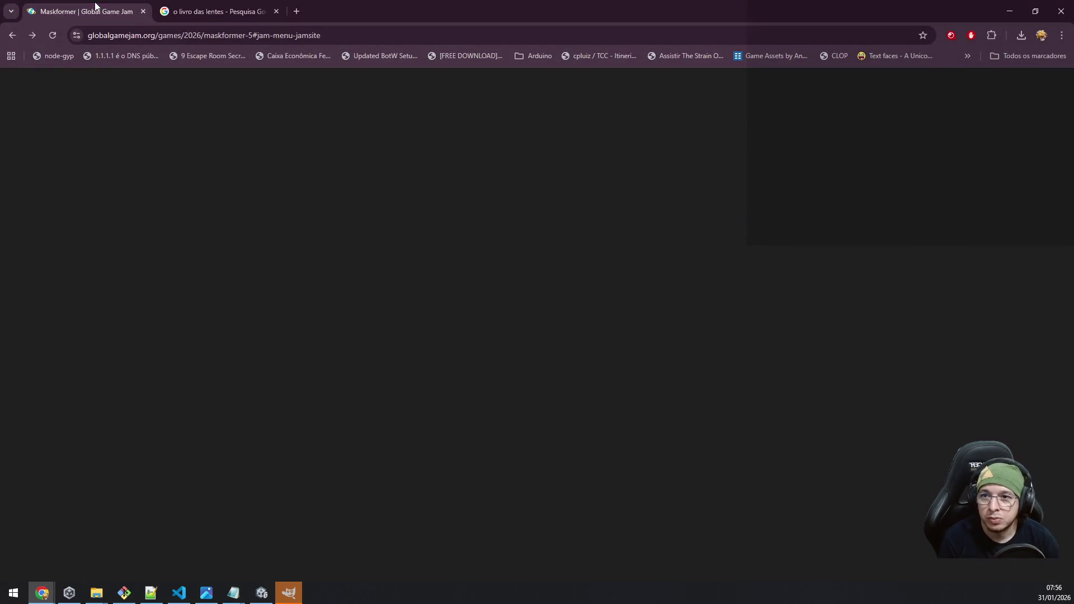
{"action": "middle_click", "coordinate": [198, 5]}
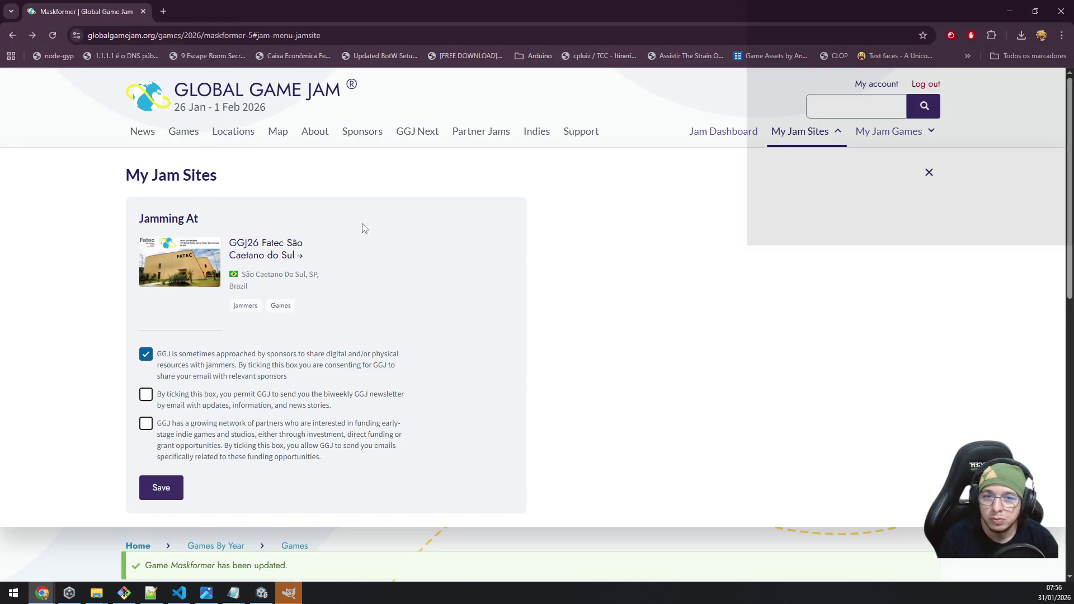
{"action": "scroll", "coordinate": [474, 257], "scroll_direction": "down", "scroll_amount": 6}
{"action": "left_click_drag", "start_coordinate": [494, 273], "coordinate": [339, 289]}
{"action": "key", "text": "alt+Tab"}
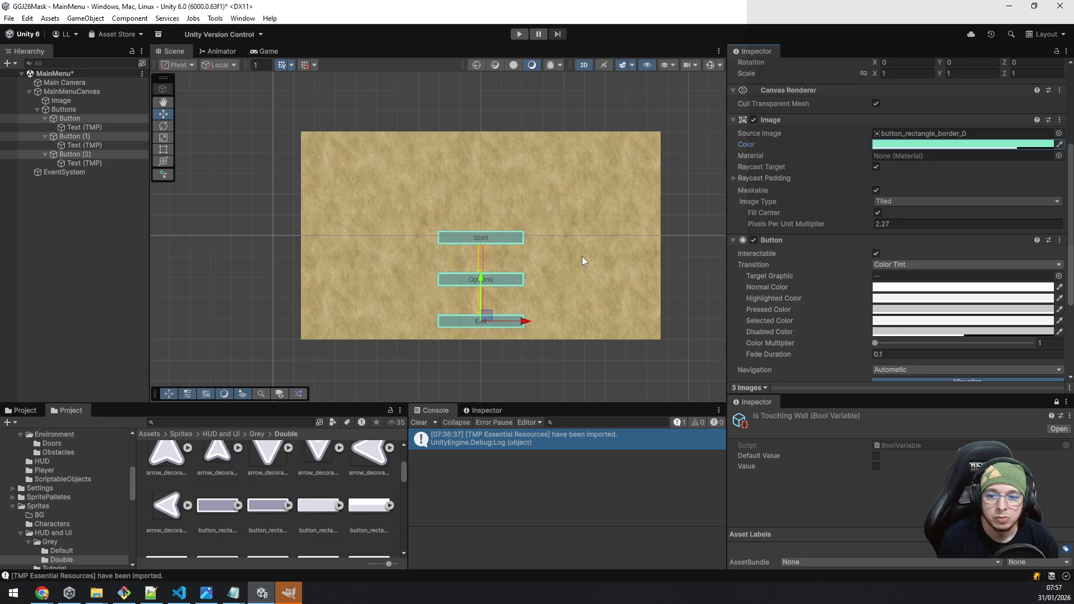
Step: Add a TextMeshPro 'New Text' object under MainMenuCanvas
{"action": "left_click", "coordinate": [85, 95]}
{"action": "right_click", "coordinate": [85, 95]}
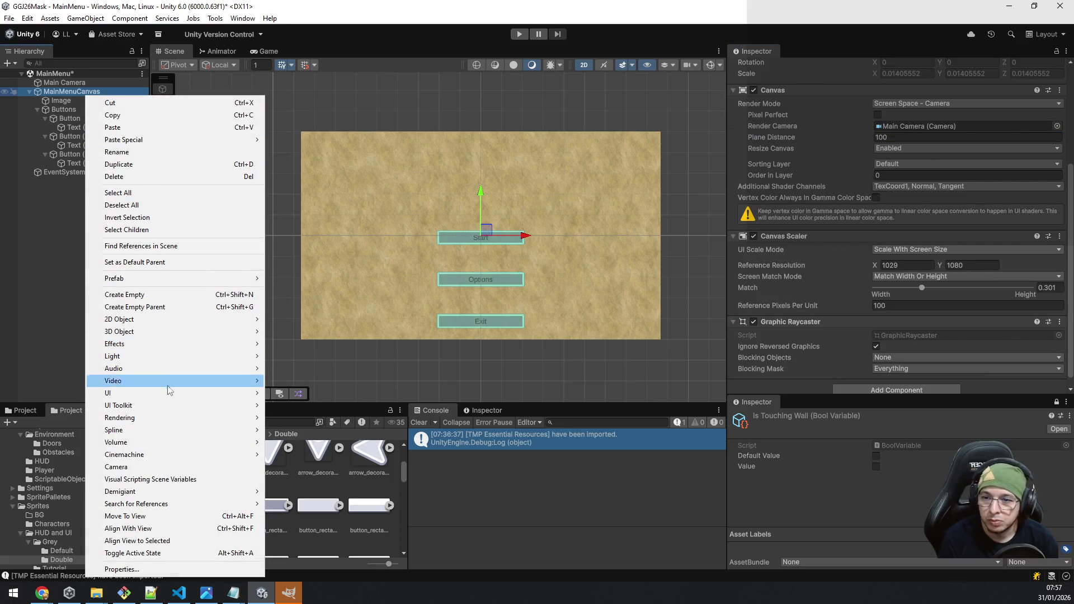
{"action": "mouse_move", "coordinate": [165, 394]}
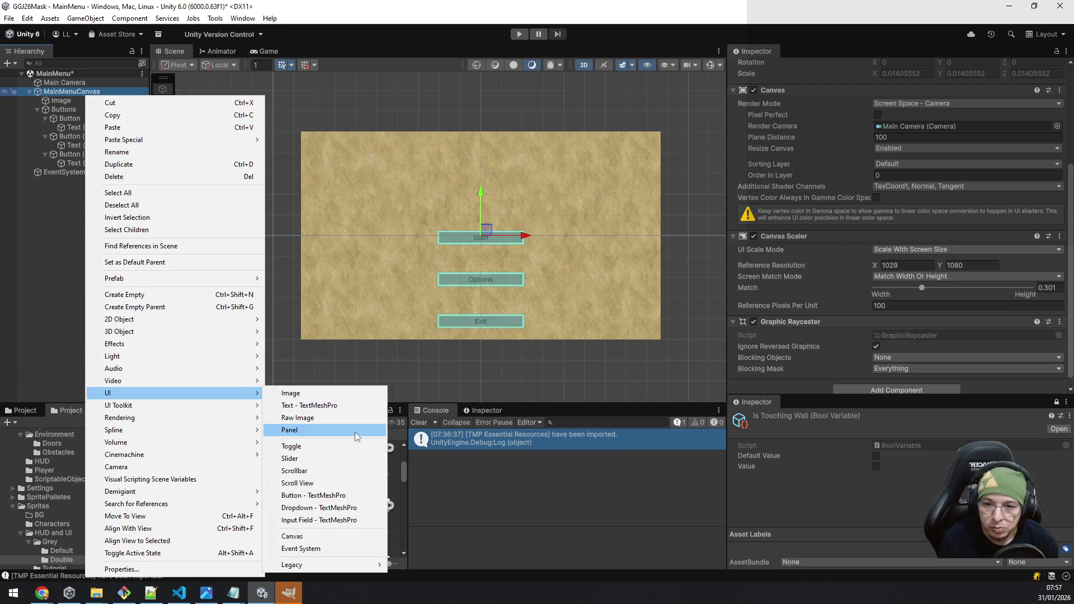
{"action": "left_click", "coordinate": [338, 407]}
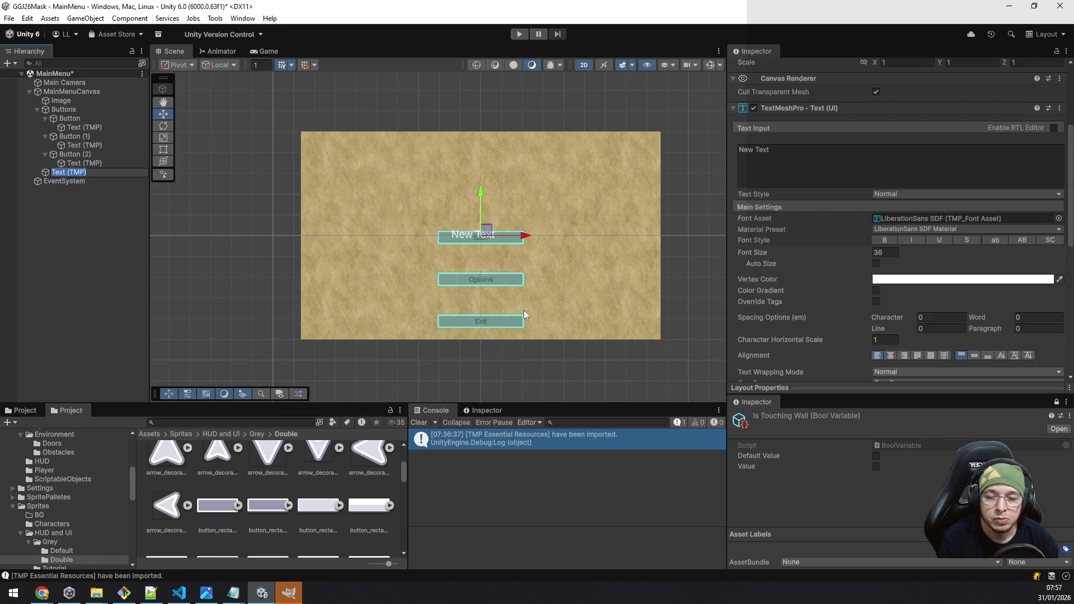
{"action": "scroll", "coordinate": [955, 160], "scroll_direction": "up", "scroll_amount": 5}
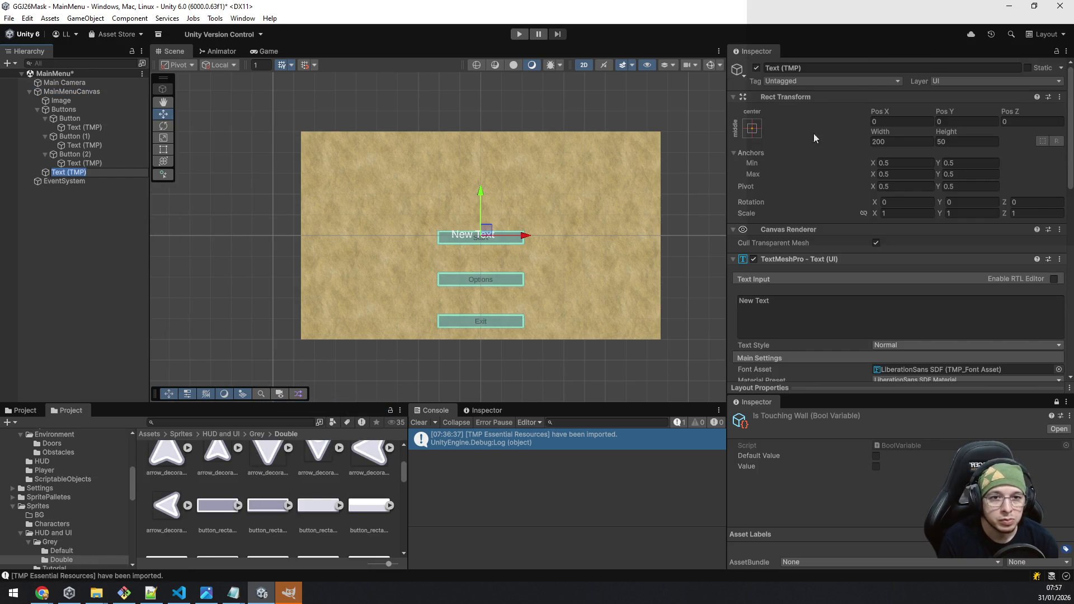
Step: Anchor the text to top centre and set its alignment to Center
{"action": "left_click", "coordinate": [752, 129]}
{"action": "left_click", "coordinate": [815, 215], "text": "shift"}
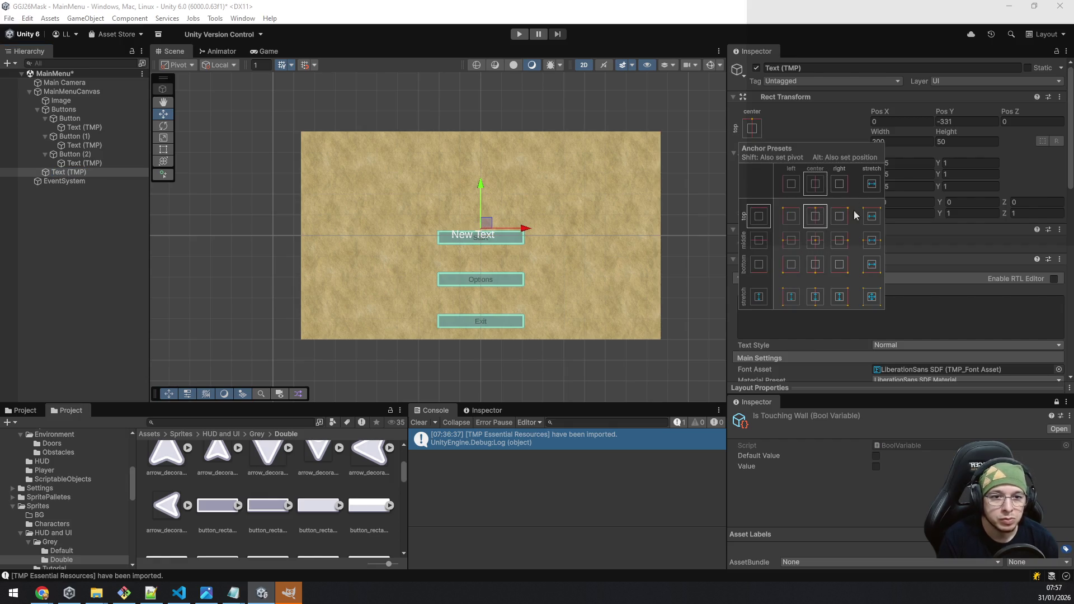
{"action": "scroll", "coordinate": [974, 307], "scroll_direction": "down", "scroll_amount": 6}
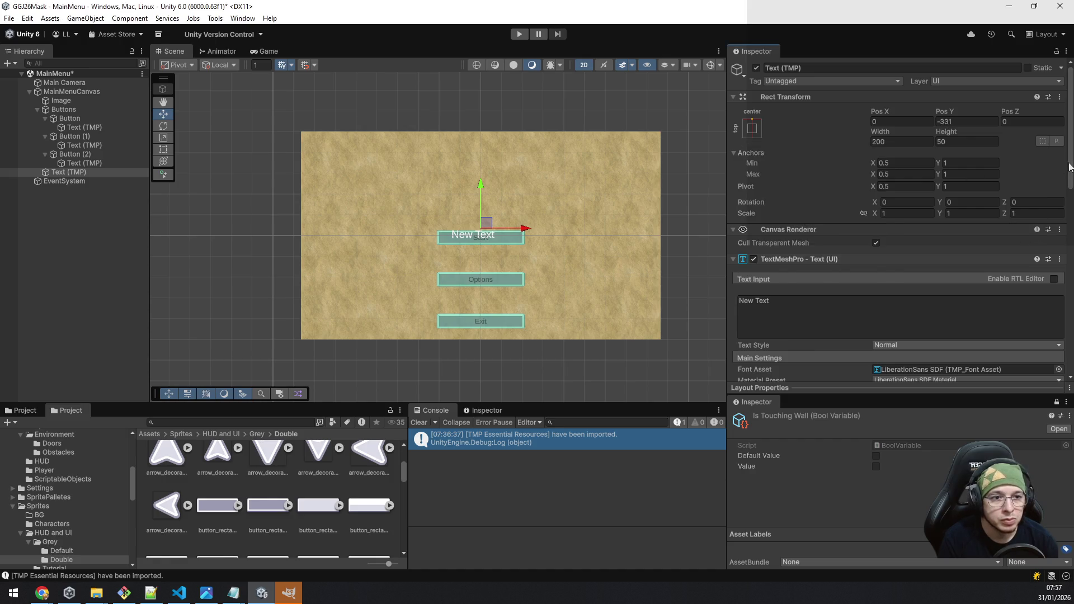
{"action": "scroll", "coordinate": [974, 307], "scroll_direction": "down", "scroll_amount": 1}
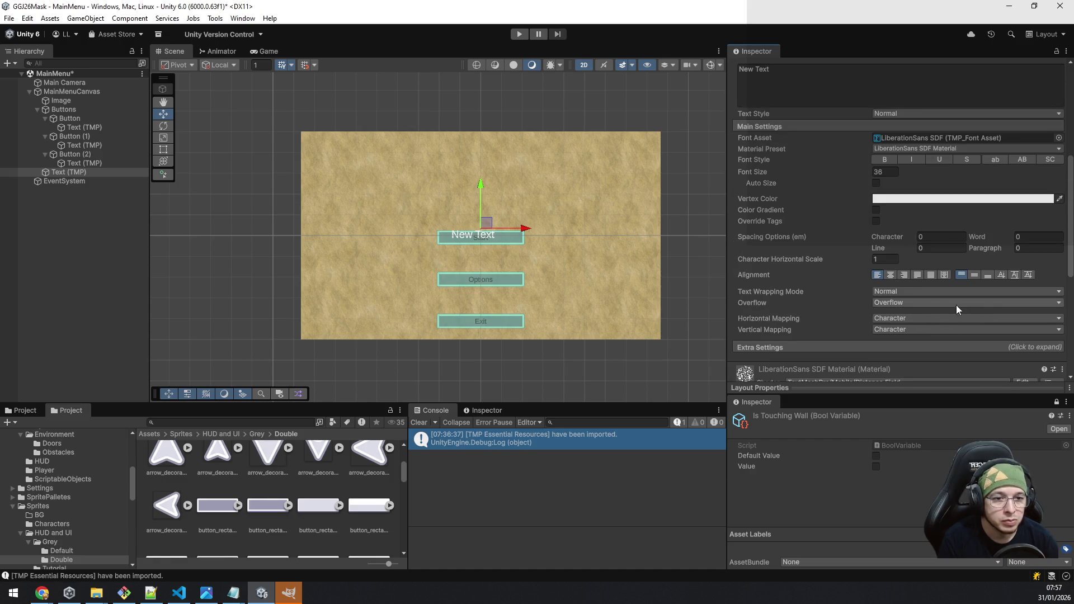
{"action": "left_click", "coordinate": [891, 276]}
{"action": "scroll", "coordinate": [955, 236], "scroll_direction": "up", "scroll_amount": 8}
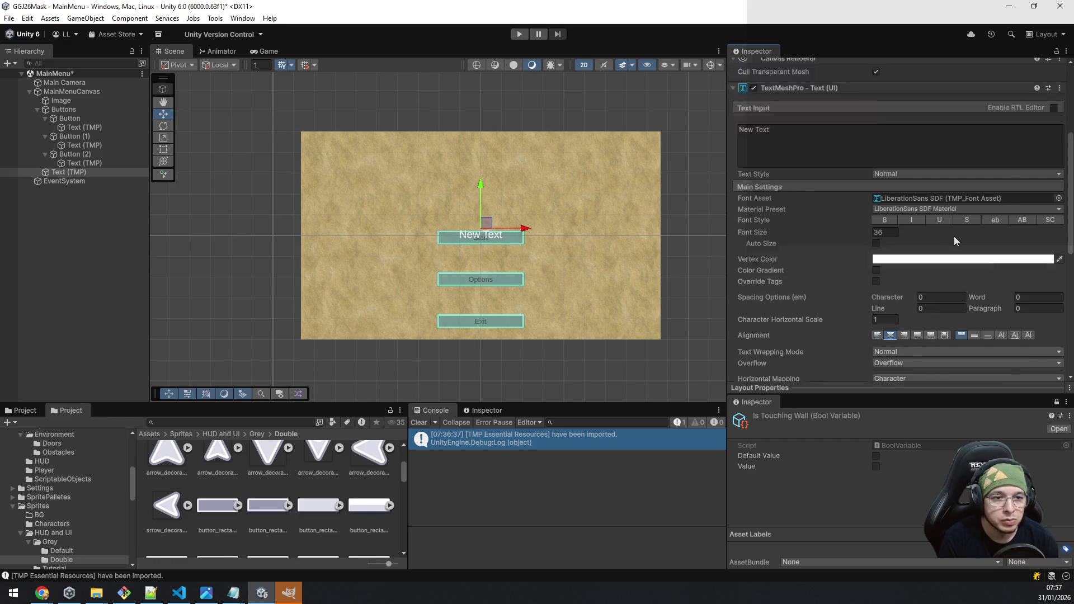
{"action": "left_click", "coordinate": [964, 124]}
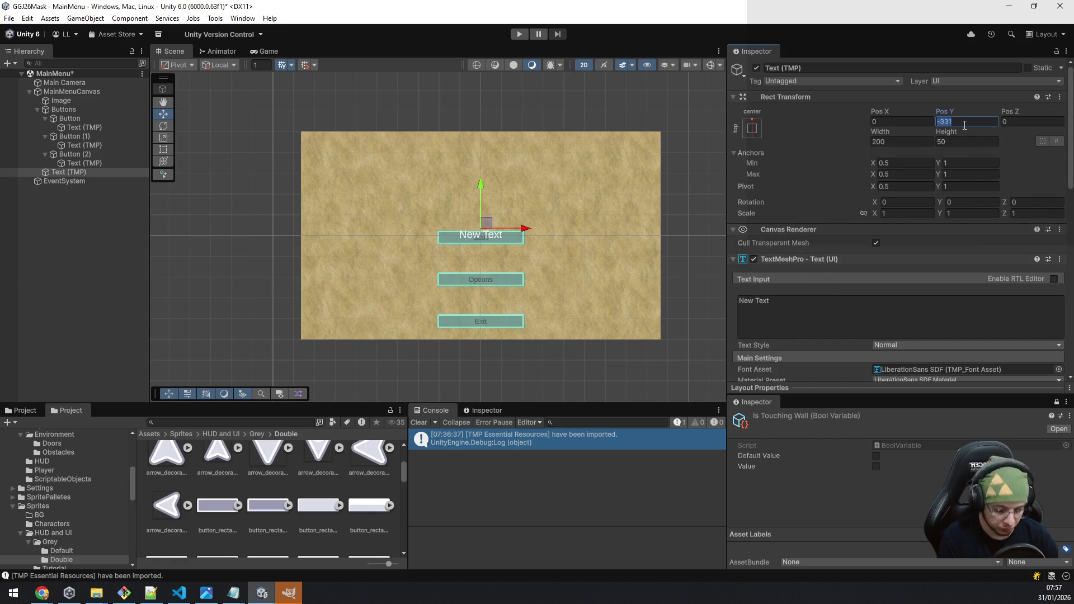
Step: Set the label's Pos Y to -40 and its text to 'Maskformer'
{"action": "type", "text": "-40"}
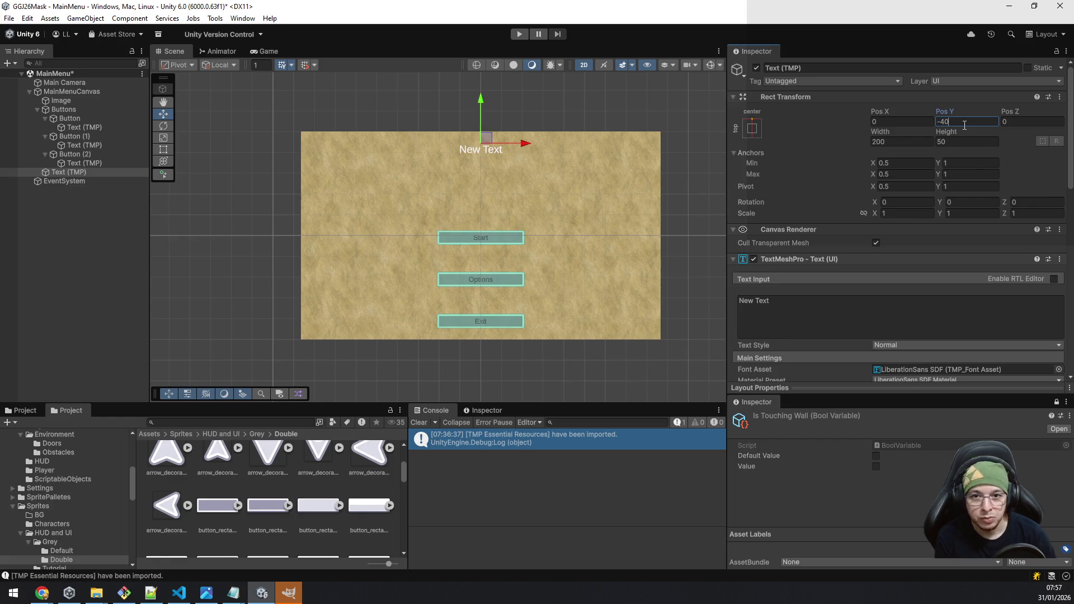
{"action": "scroll", "coordinate": [860, 247], "scroll_direction": "down", "scroll_amount": 1}
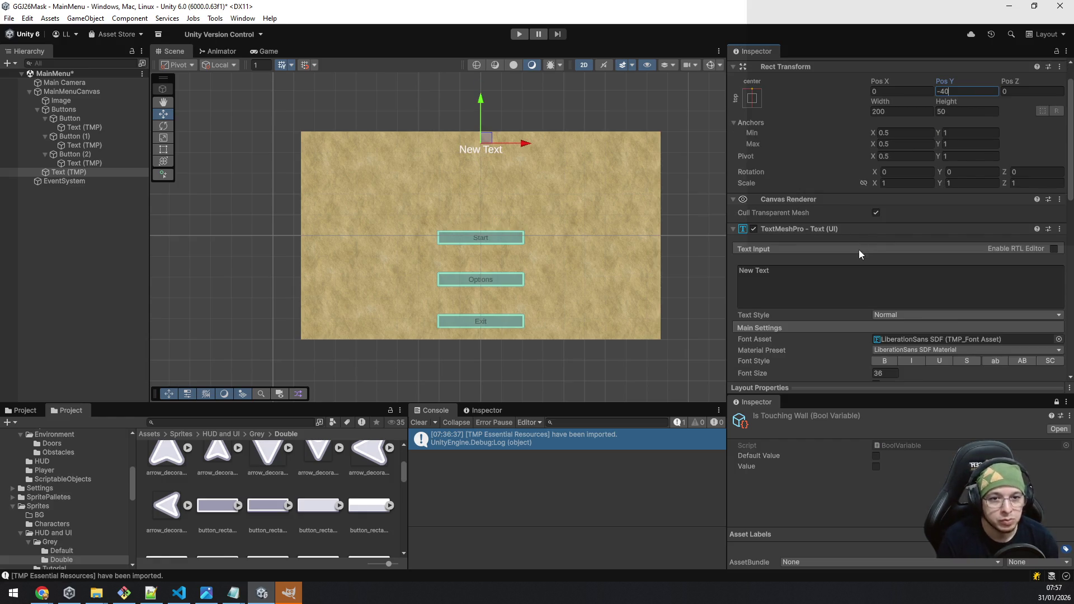
{"action": "left_click", "coordinate": [833, 288]}
{"action": "type", "text": "Maskformer"}
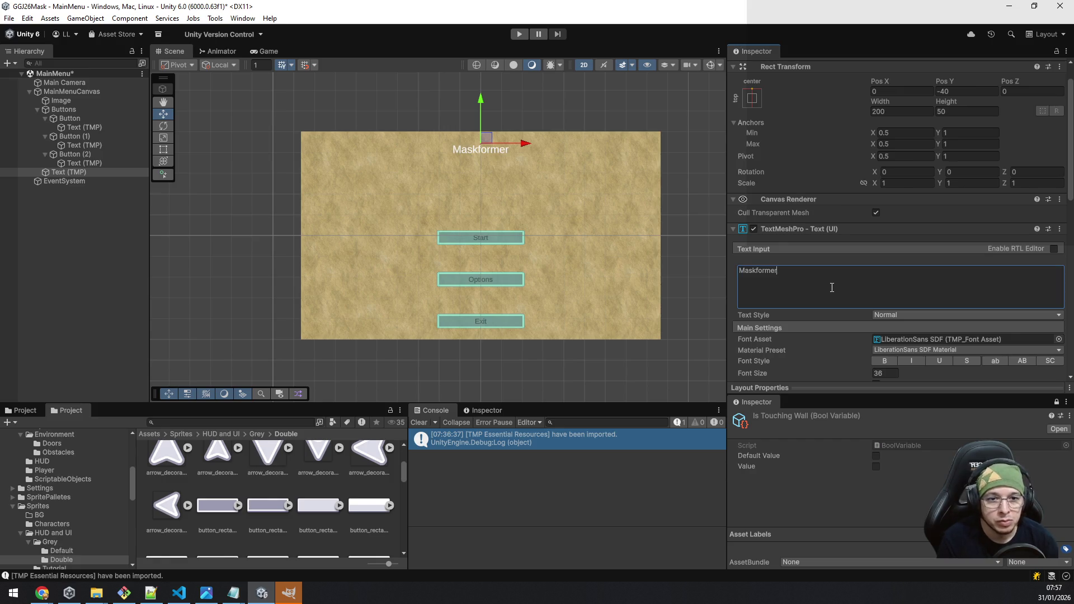
Step: Increase the title's font size and set its width to 900
{"action": "scroll", "coordinate": [832, 287], "scroll_direction": "down", "scroll_amount": 5}
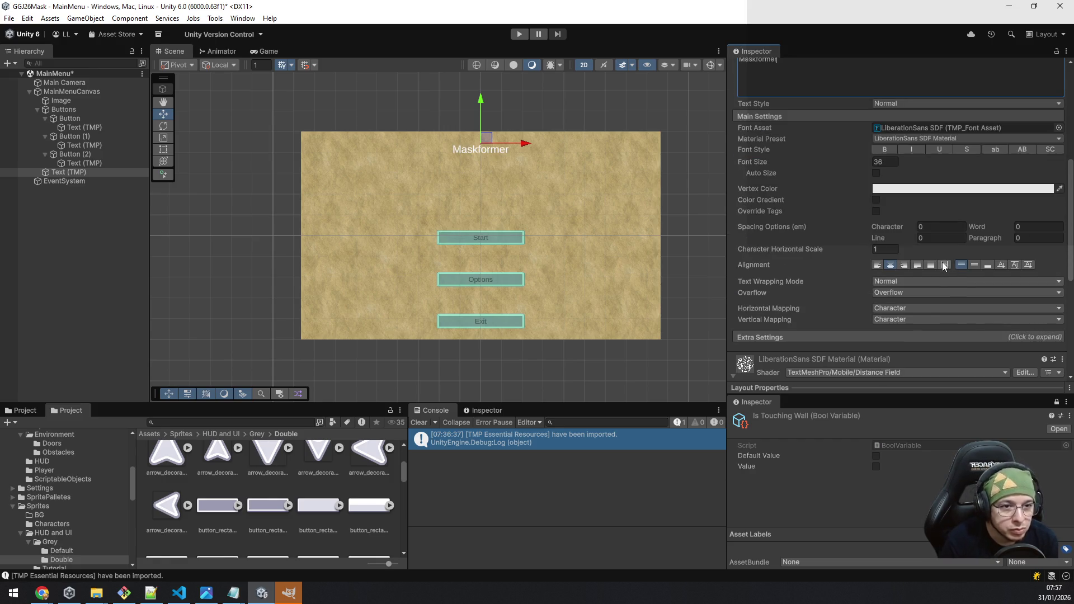
{"action": "scroll", "coordinate": [946, 266], "scroll_direction": "down", "scroll_amount": 4}
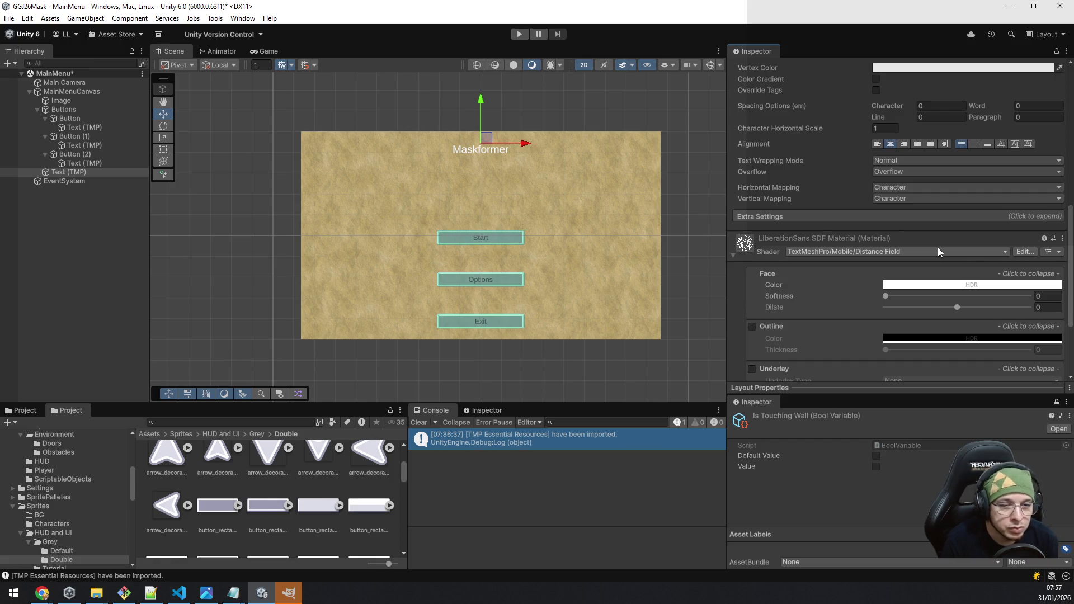
{"action": "scroll", "coordinate": [938, 247], "scroll_direction": "up", "scroll_amount": 4}
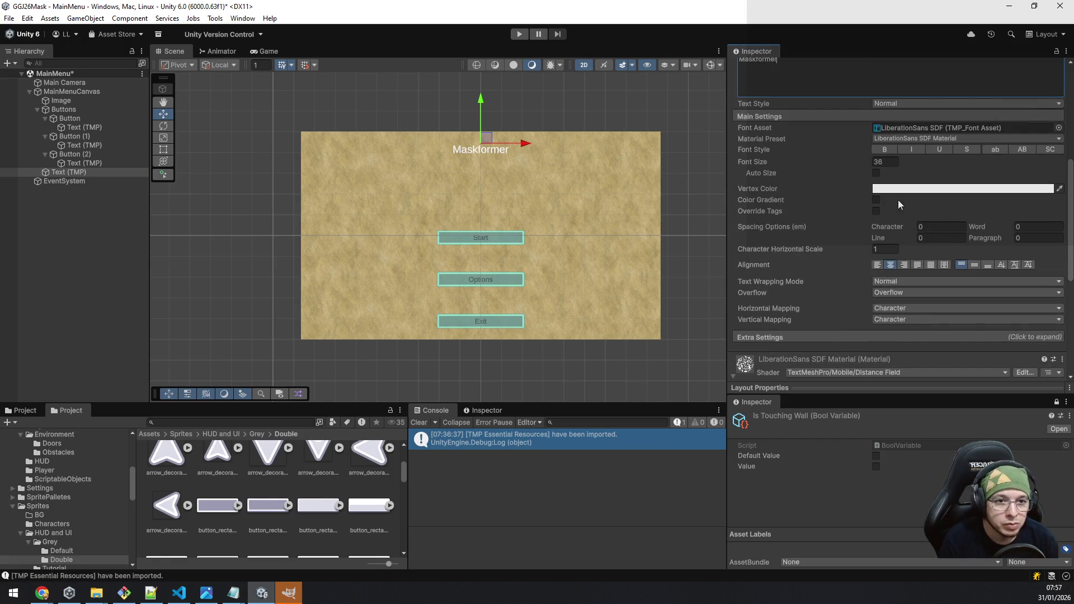
{"action": "left_click_drag", "start_coordinate": [859, 159], "coordinate": [1050, 148]}
{"action": "scroll", "coordinate": [969, 180], "scroll_direction": "up", "scroll_amount": 8}
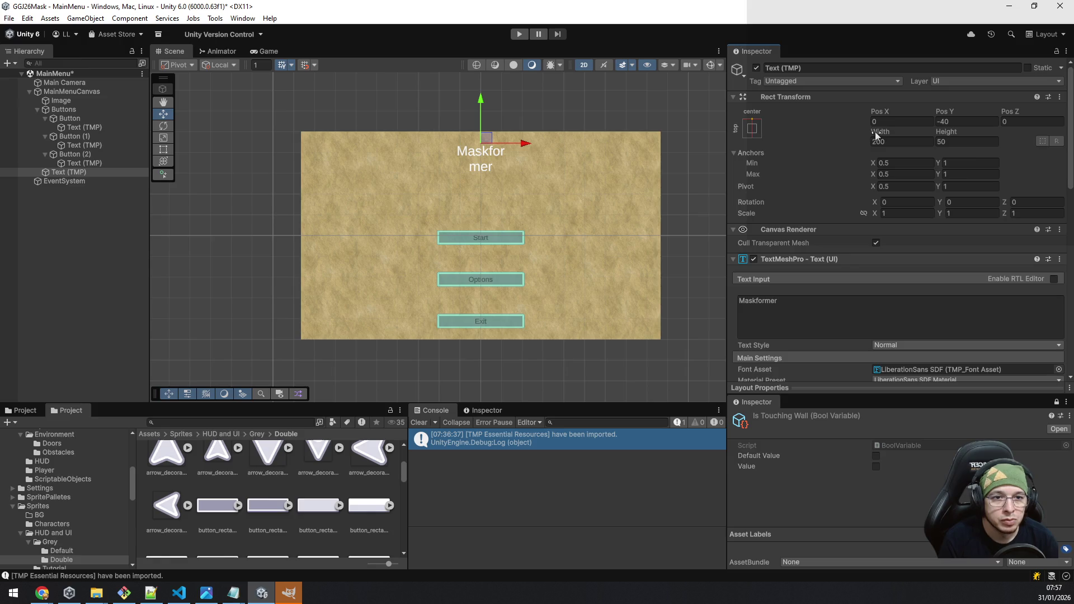
{"action": "left_click_drag", "start_coordinate": [882, 132], "coordinate": [1044, 138]}
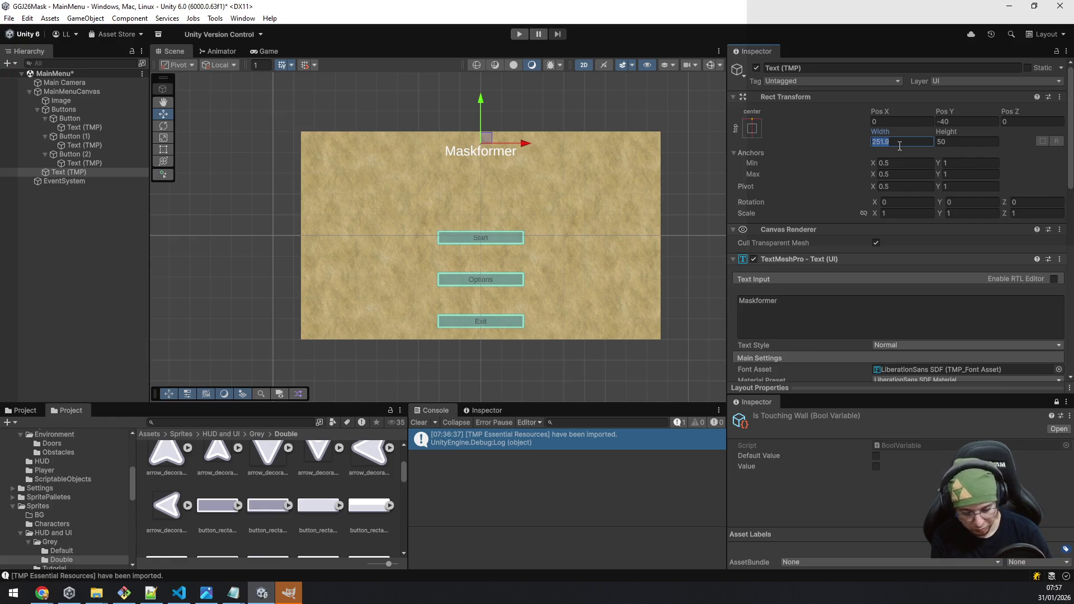
{"action": "type", "text": "900"}
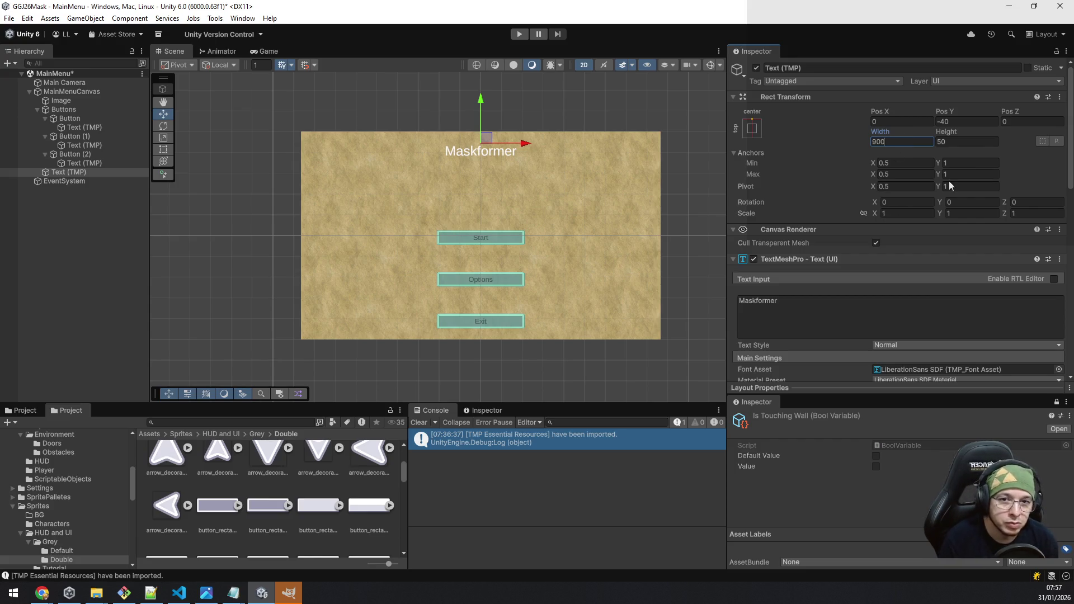
{"action": "scroll", "coordinate": [909, 270], "scroll_direction": "down", "scroll_amount": 10}
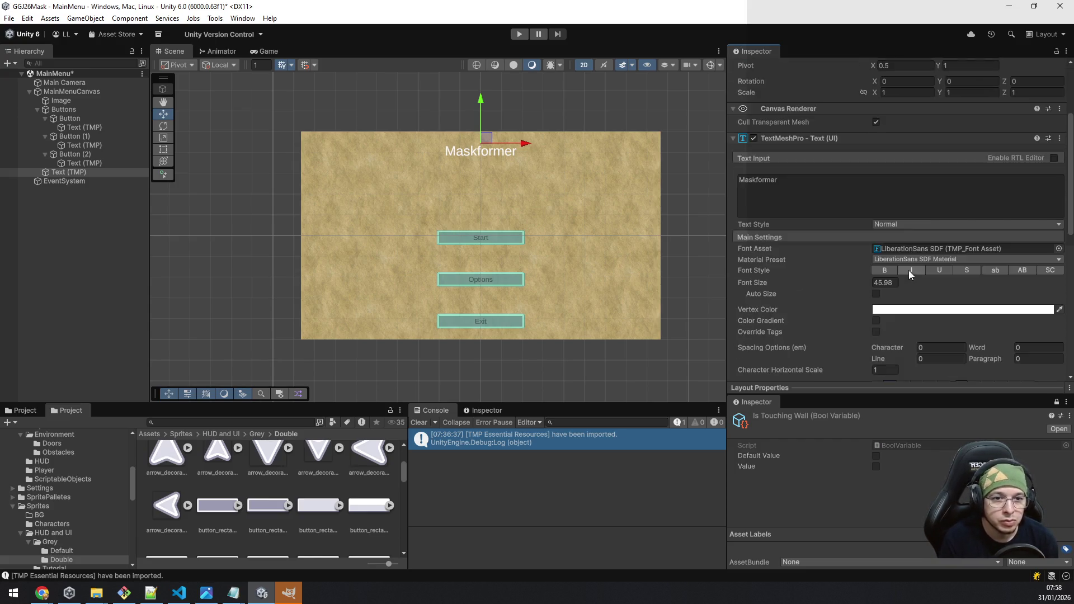
Step: Turn Gizmos back on and raise the title's font size to 134.3
{"action": "left_click", "coordinate": [708, 65]}
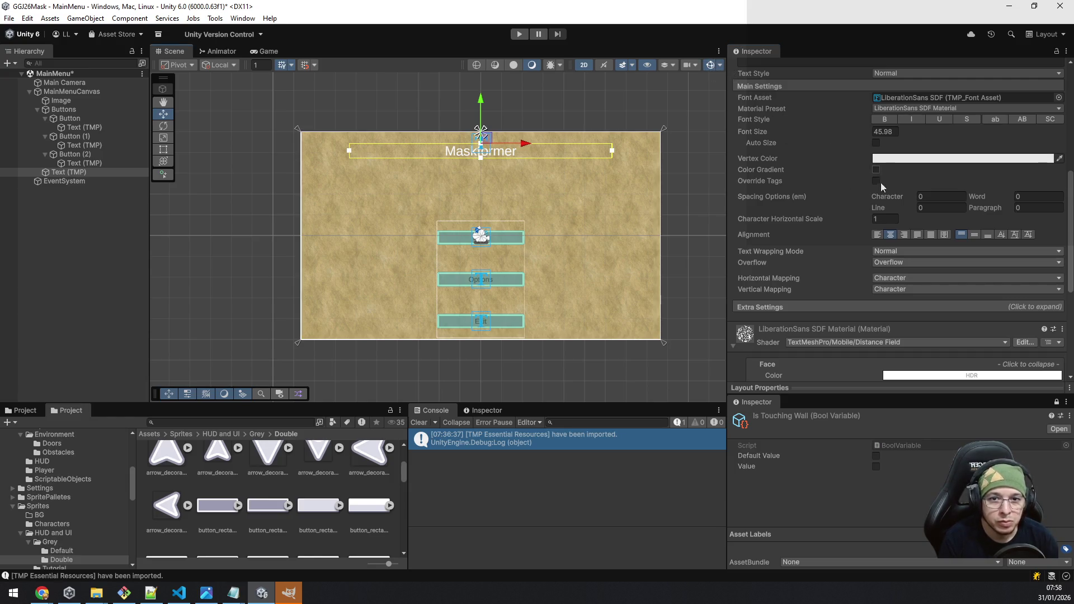
{"action": "scroll", "coordinate": [925, 198], "scroll_direction": "up", "scroll_amount": 1}
{"action": "scroll", "coordinate": [924, 198], "scroll_direction": "down", "scroll_amount": 6}
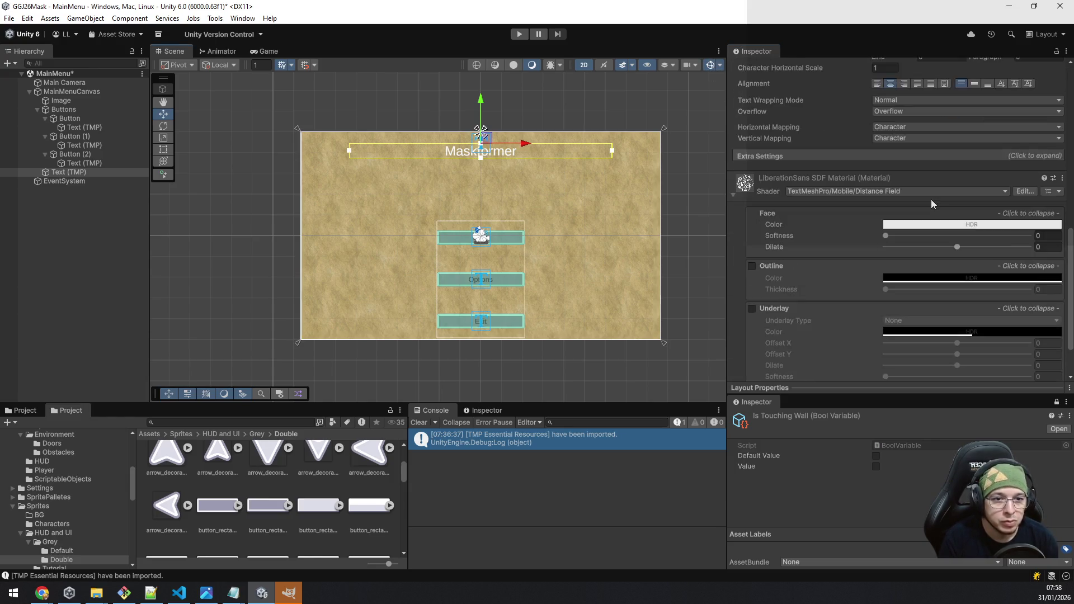
{"action": "scroll", "coordinate": [931, 199], "scroll_direction": "up", "scroll_amount": 6}
{"action": "scroll", "coordinate": [932, 199], "scroll_direction": "up", "scroll_amount": 2}
{"action": "left_click_drag", "start_coordinate": [862, 223], "coordinate": [978, 213]}
Step: Keep the title non-bold and apply the 'LiberationSans SDF - Drop Shadow' material preset
{"action": "left_click", "coordinate": [895, 211]}
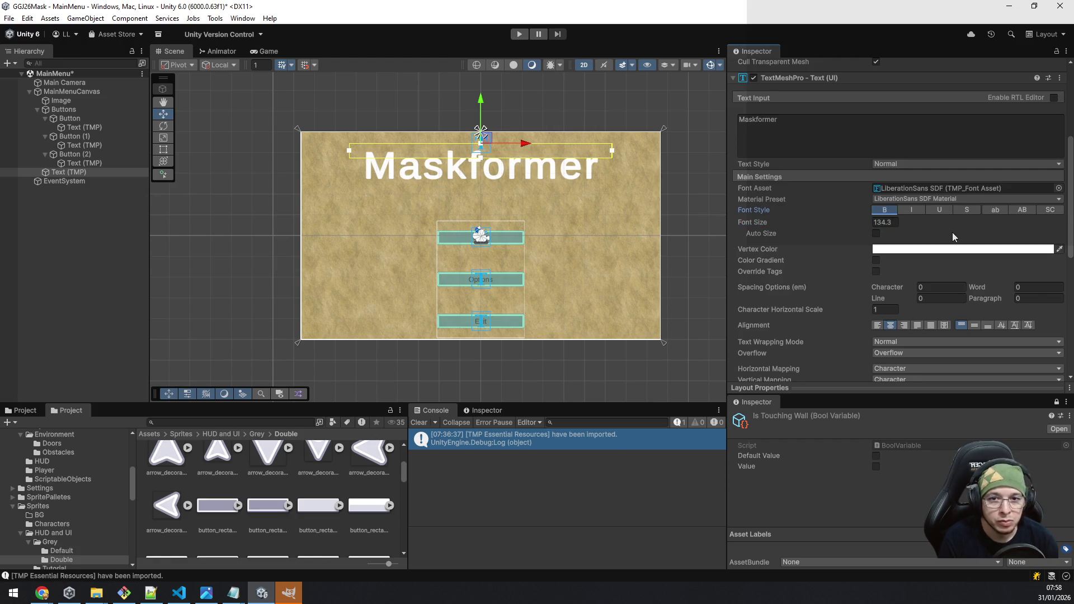
{"action": "left_click", "coordinate": [892, 214]}
{"action": "left_click", "coordinate": [929, 200]}
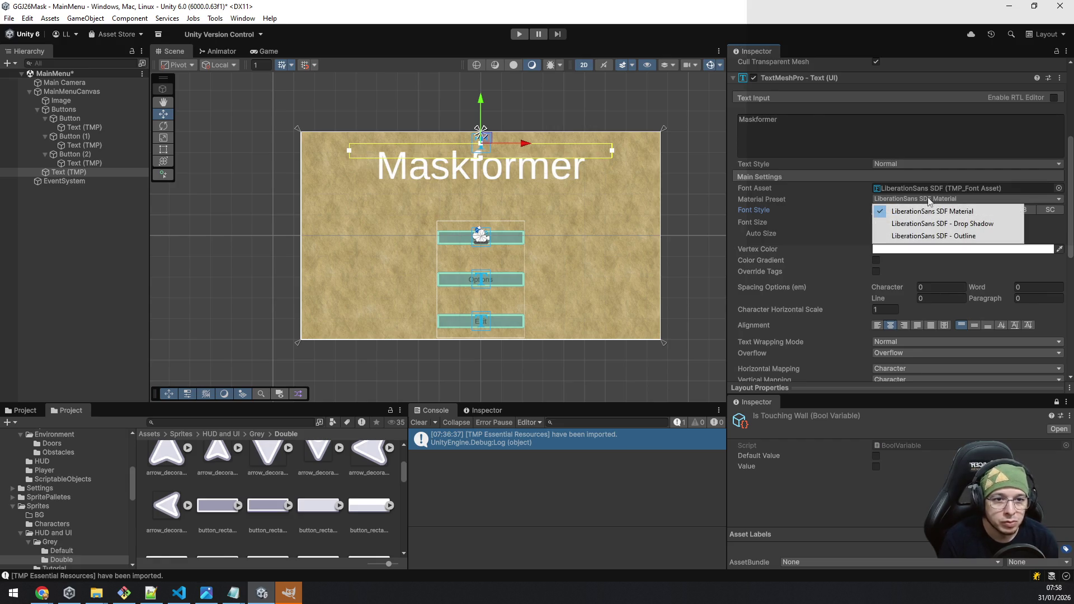
{"action": "left_click", "coordinate": [925, 223]}
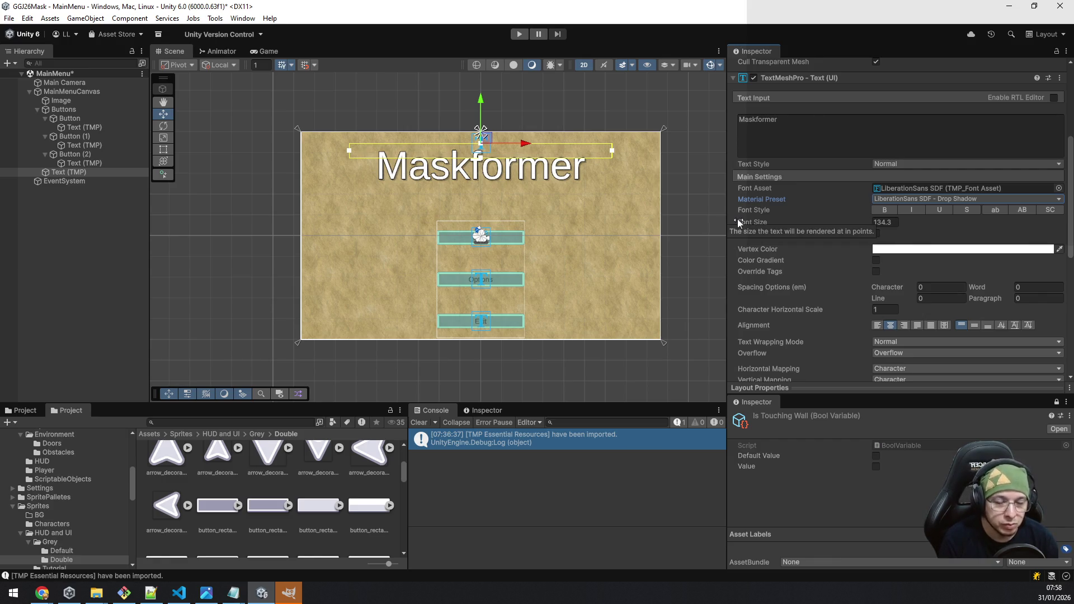
{"action": "left_click", "coordinate": [103, 238]}
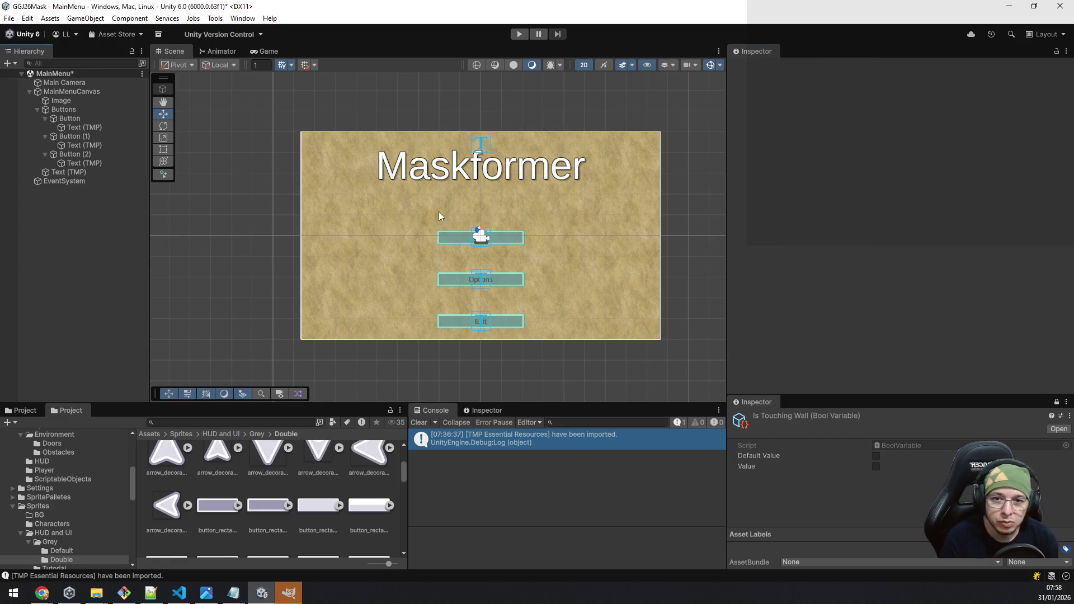
{"action": "left_click", "coordinate": [91, 109]}
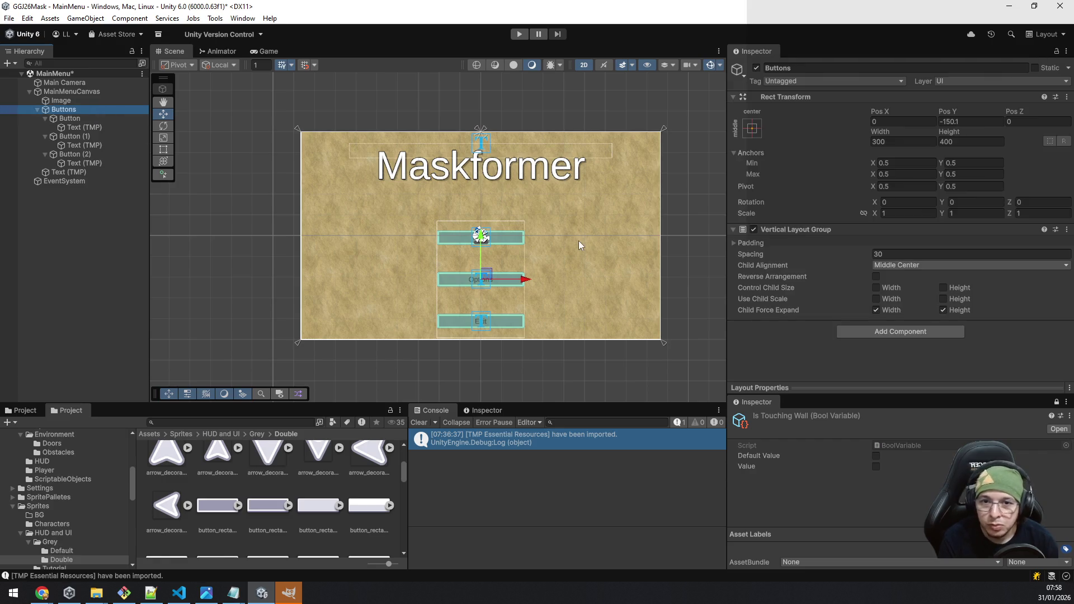
Step: Move the Buttons group up to Pos Y -104.9 and save the MainMenu scene
{"action": "mouse_move", "coordinate": [945, 113]}
{"action": "left_mouse_down"}
{"action": "mouse_move", "coordinate": [1058, 110]}
{"action": "mouse_move", "coordinate": [1041, 111]}
{"action": "left_mouse_up"}
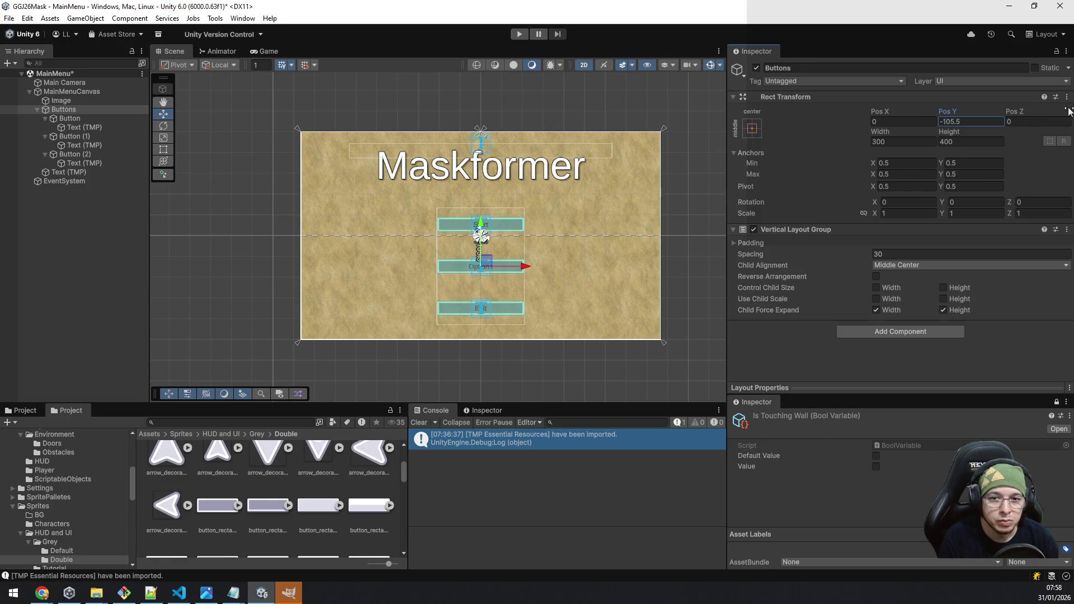
{"action": "left_click", "coordinate": [62, 287]}
{"action": "key", "text": "ctrl+s"}
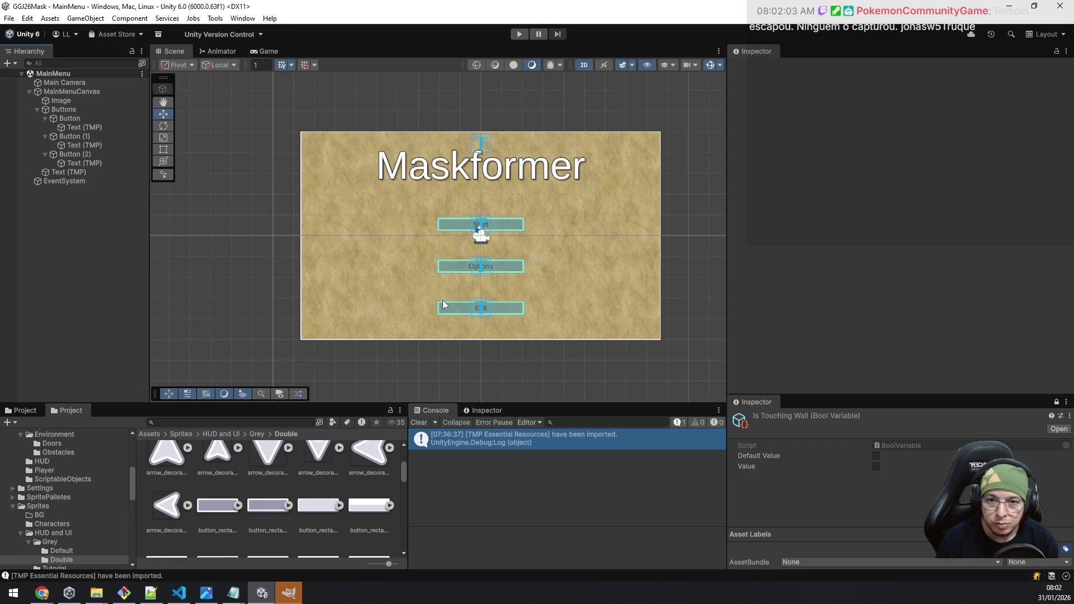
{"action": "left_click", "coordinate": [292, 596]}
Step: Review the finished MainMenu scene, then switch to the Maskformer page in Chrome
{"action": "left_click", "coordinate": [294, 596]}
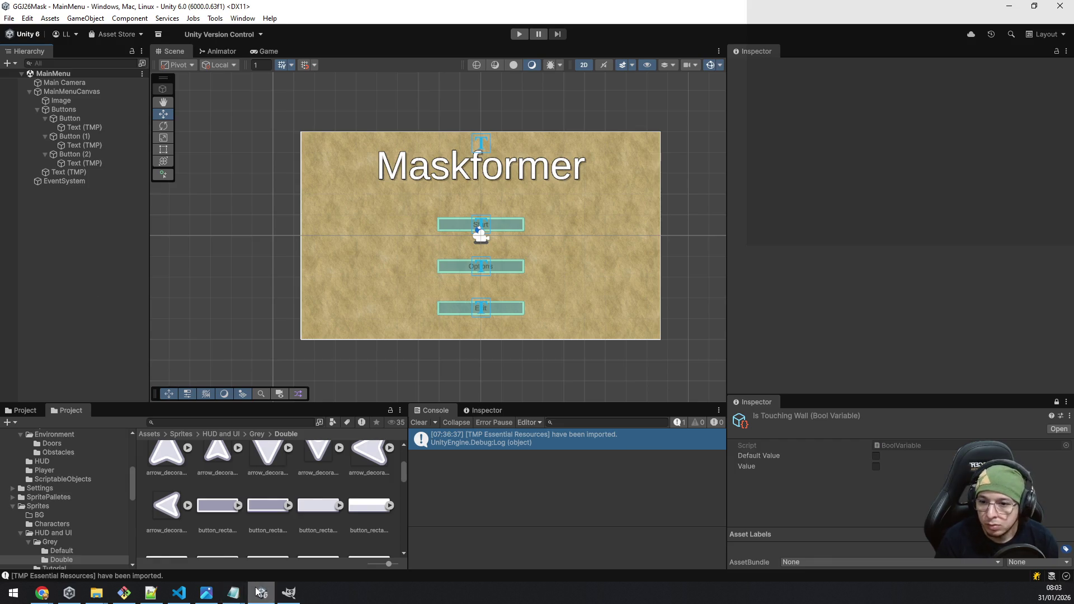
{"action": "mouse_move", "coordinate": [47, 594]}
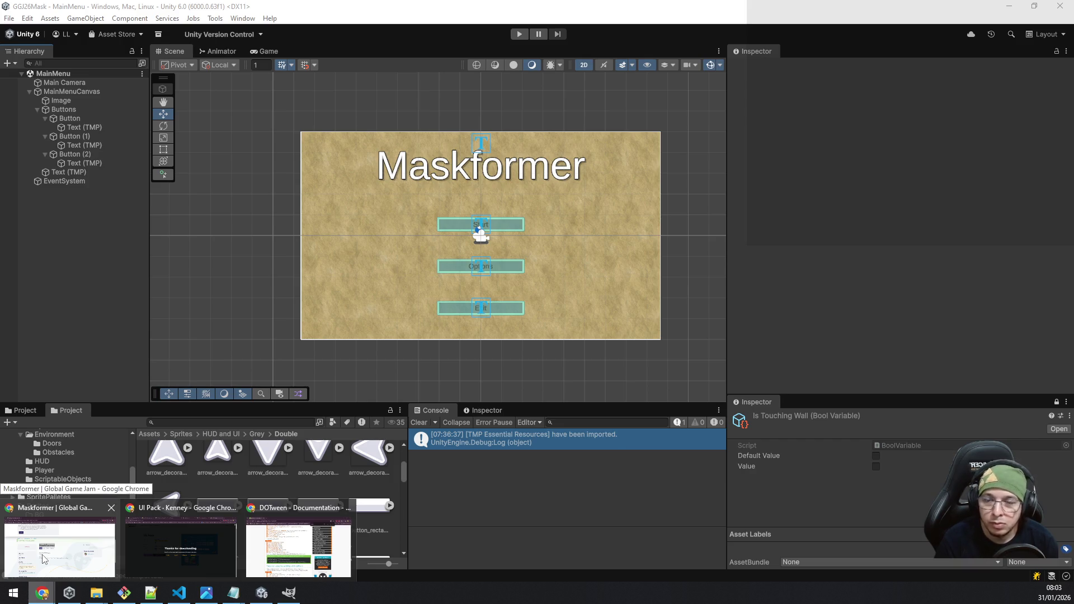
{"action": "left_click", "coordinate": [45, 559]}
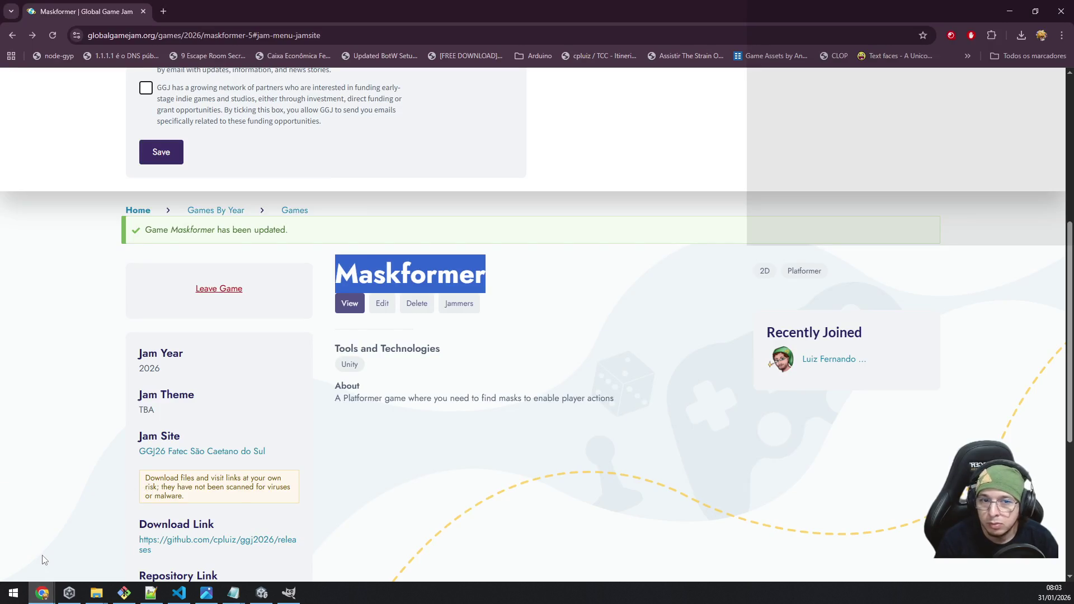
Step: Reload the Maskformer game page to show the updated entry
{"action": "left_click", "coordinate": [99, 390]}
{"action": "scroll", "coordinate": [105, 366], "scroll_direction": "down", "scroll_amount": 5}
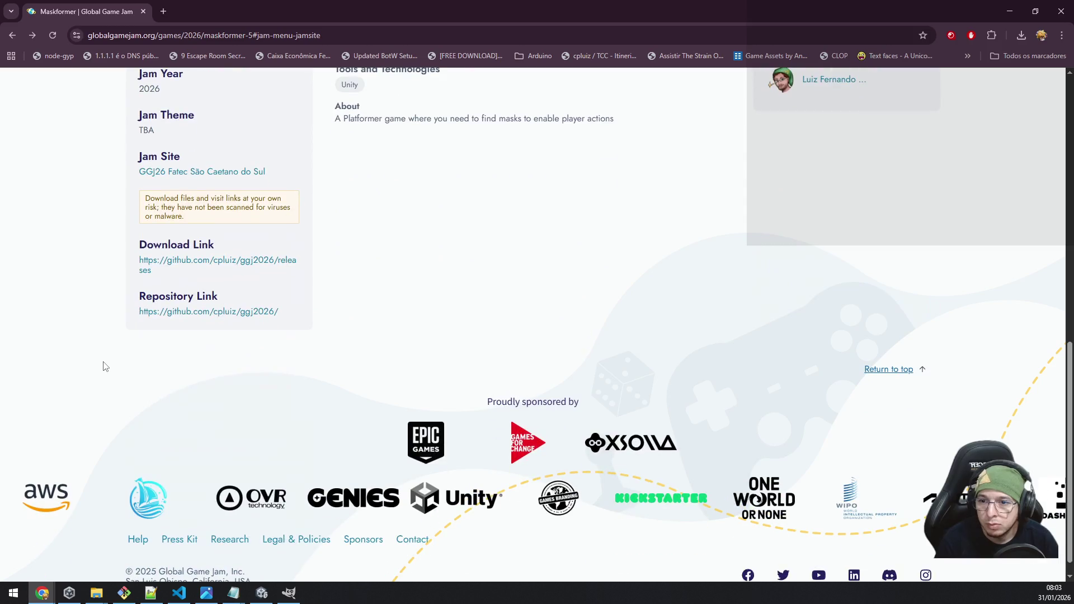
{"action": "scroll", "coordinate": [103, 375], "scroll_direction": "up", "scroll_amount": 4}
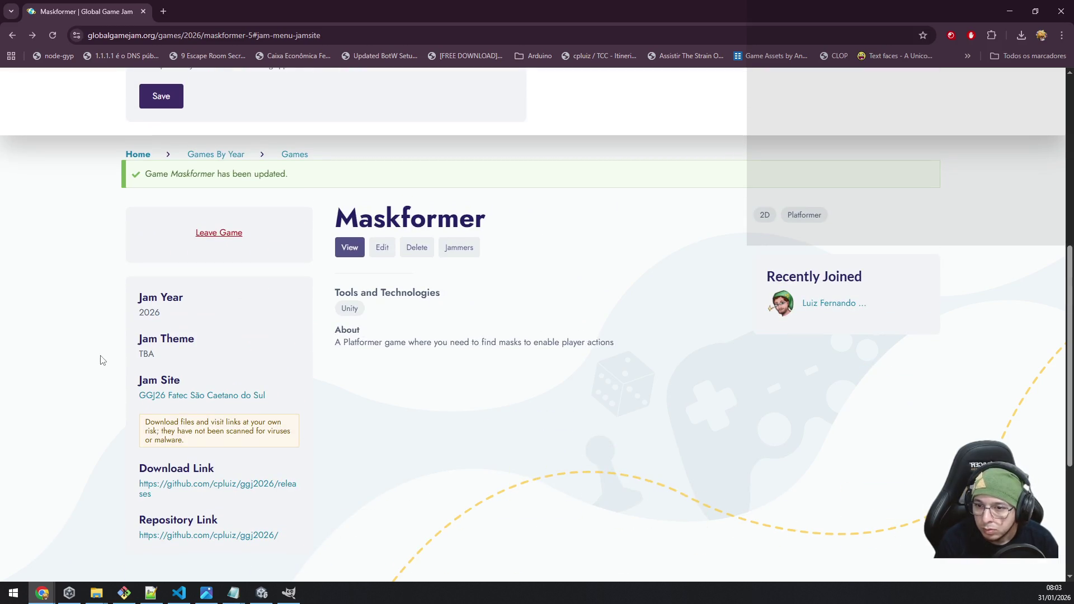
{"action": "left_click", "coordinate": [52, 35]}
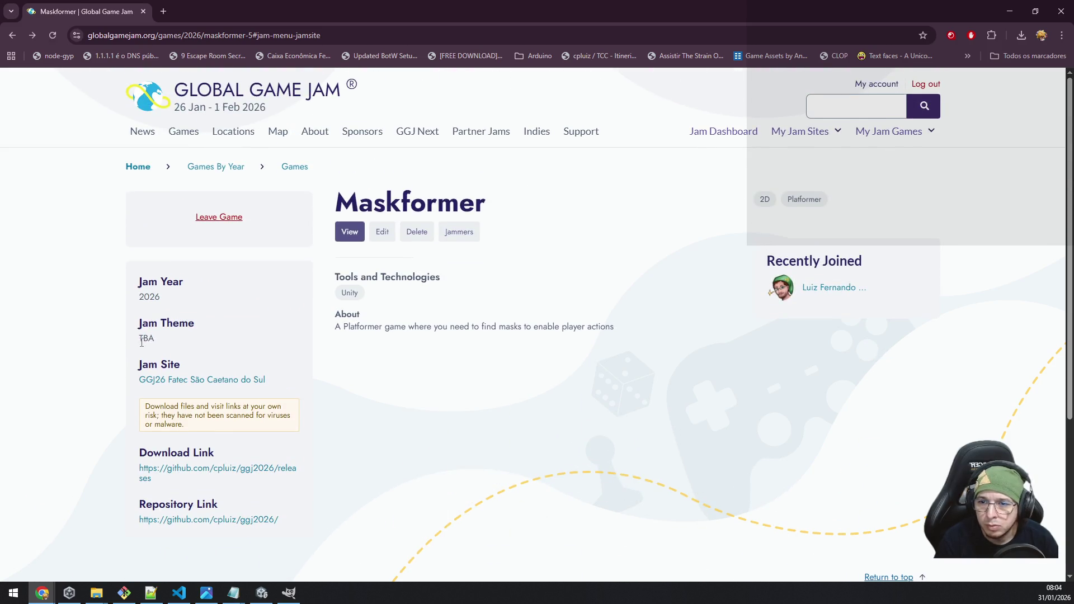
{"action": "mouse_move", "coordinate": [140, 336]}
{"action": "left_mouse_down"}
{"action": "mouse_move", "coordinate": [150, 328]}
{"action": "mouse_move", "coordinate": [157, 346]}
{"action": "left_mouse_up"}
{"action": "left_click", "coordinate": [206, 338]}
Step: Open the Maskformer Edit form and scroll through its fields
{"action": "left_click", "coordinate": [382, 235]}
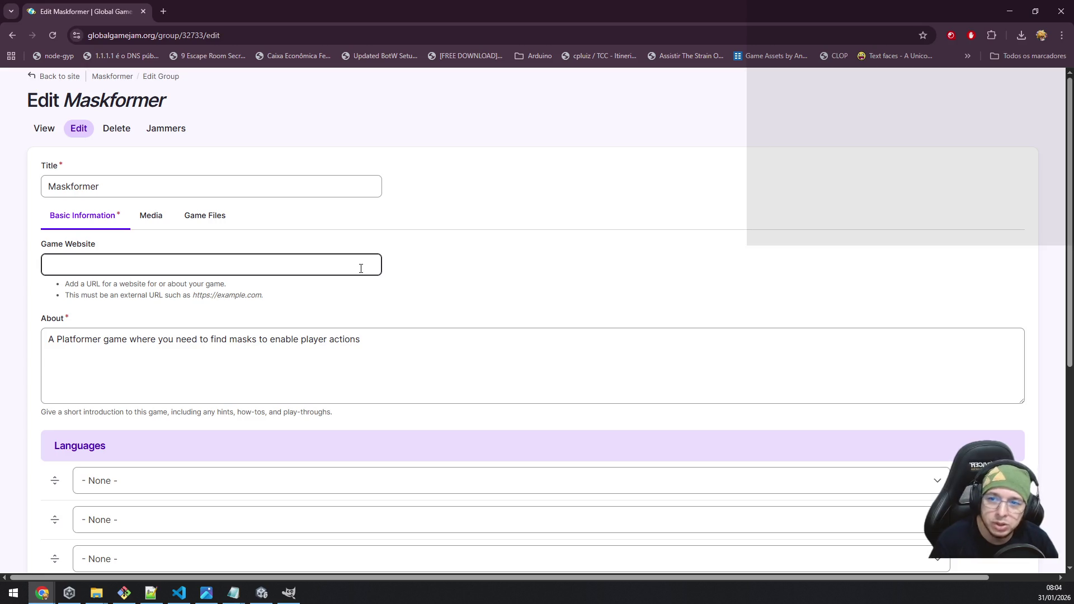
{"action": "scroll", "coordinate": [360, 272], "scroll_direction": "down", "scroll_amount": 6}
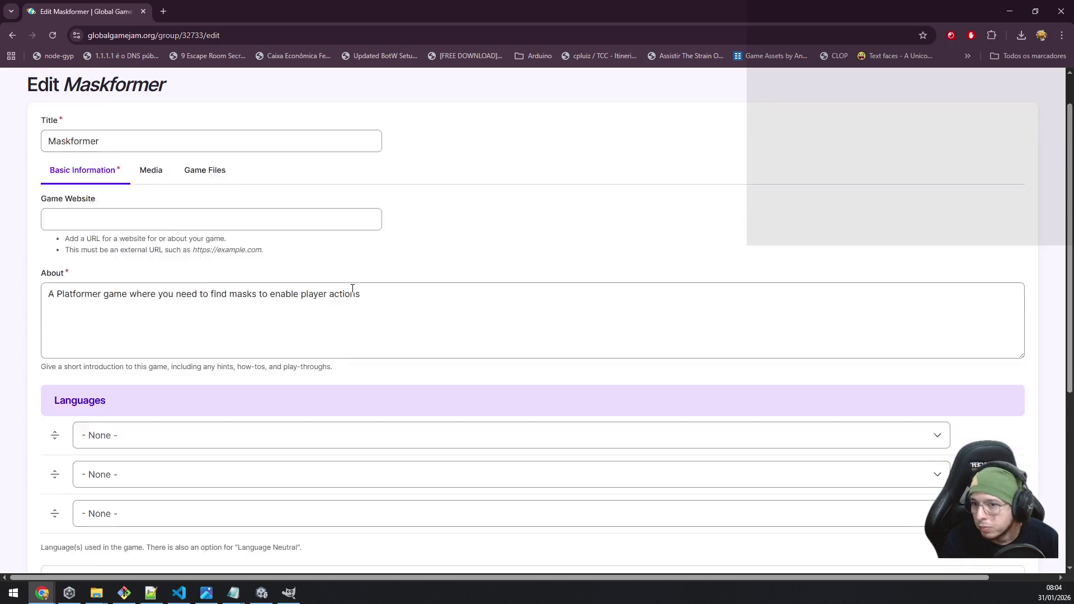
{"action": "scroll", "coordinate": [350, 296], "scroll_direction": "up", "scroll_amount": 6}
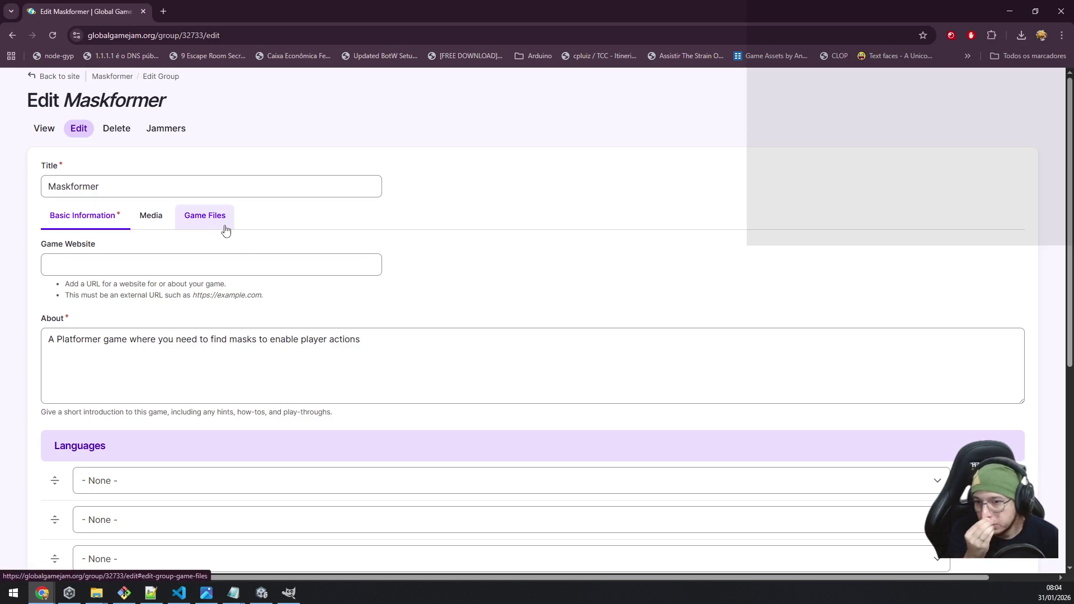
{"action": "scroll", "coordinate": [420, 336], "scroll_direction": "down", "scroll_amount": 3}
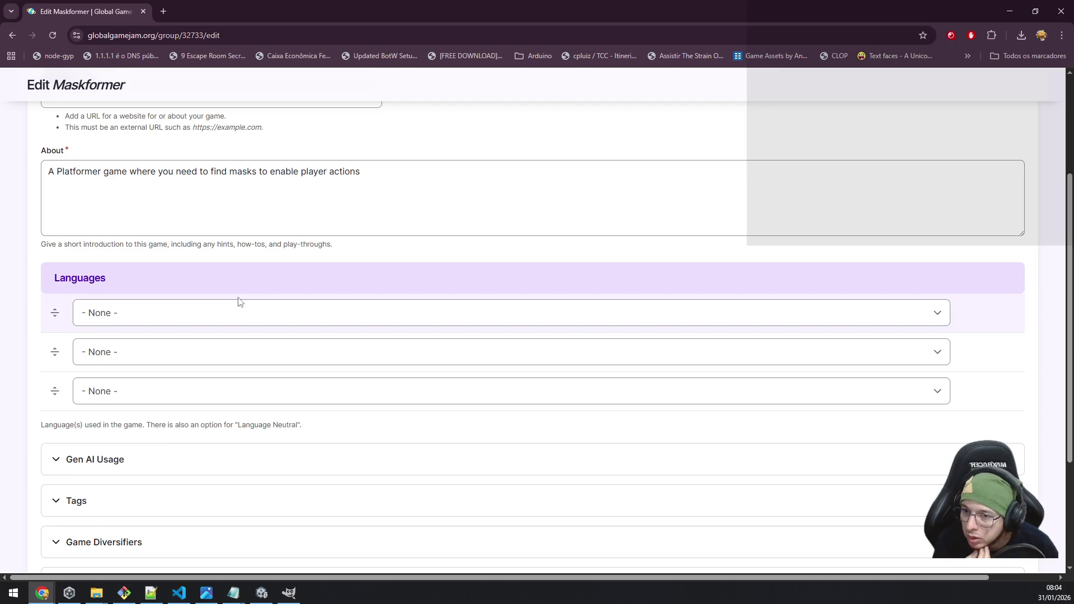
{"action": "scroll", "coordinate": [237, 317], "scroll_direction": "down", "scroll_amount": 3}
Step: Expand Game Diversifiers, scroll its unticked options, then expand the Platforms section
{"action": "left_click", "coordinate": [165, 381]}
{"action": "scroll", "coordinate": [416, 255], "scroll_direction": "down", "scroll_amount": 3}
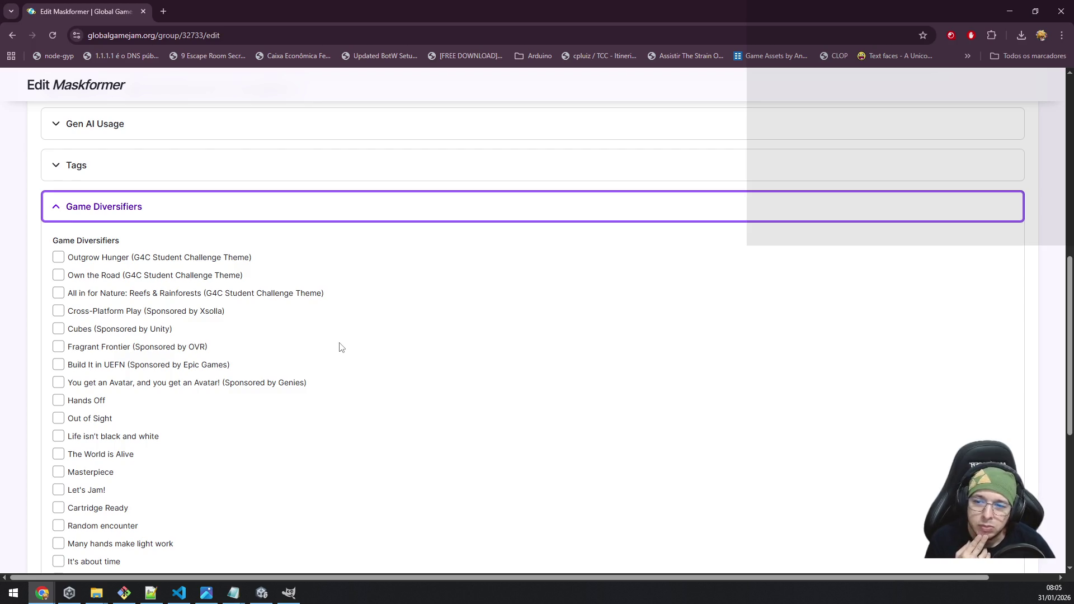
{"action": "scroll", "coordinate": [339, 347], "scroll_direction": "down", "scroll_amount": 4}
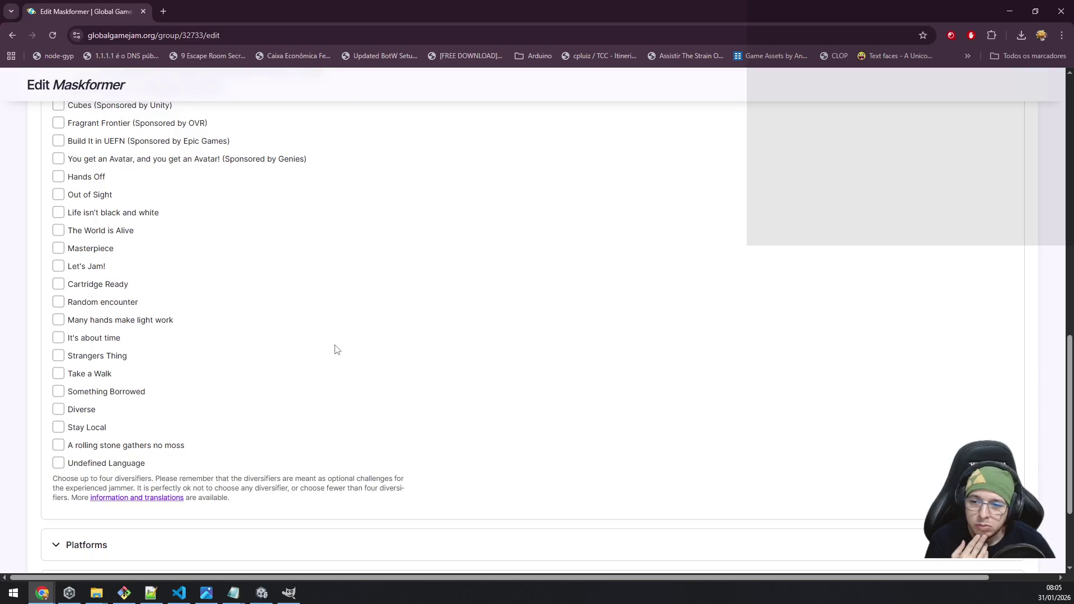
{"action": "scroll", "coordinate": [338, 350], "scroll_direction": "down", "scroll_amount": 3}
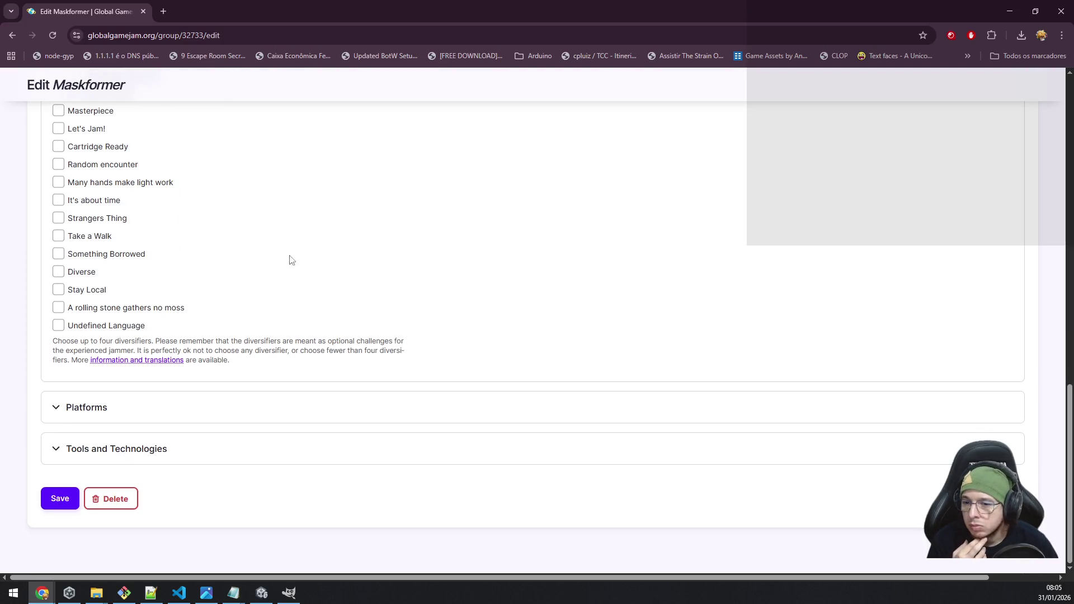
{"action": "left_click", "coordinate": [175, 417]}
Step: Scroll down the edit form and expand the Tools and Technologies section, where Unity is ticked
{"action": "scroll", "coordinate": [241, 390], "scroll_direction": "down", "scroll_amount": 3}
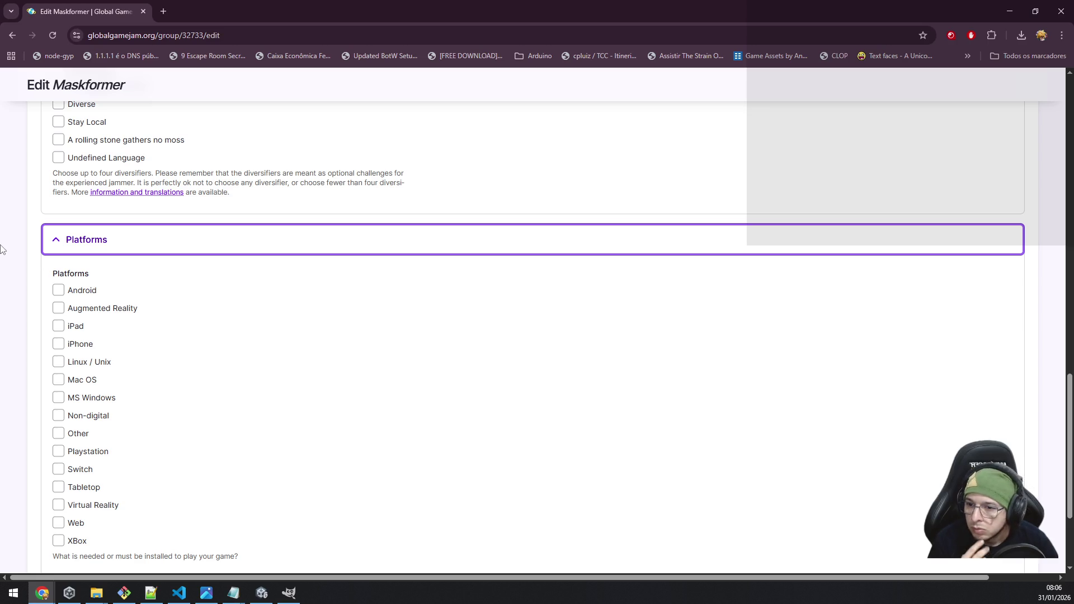
{"action": "scroll", "coordinate": [33, 352], "scroll_direction": "down", "scroll_amount": 2}
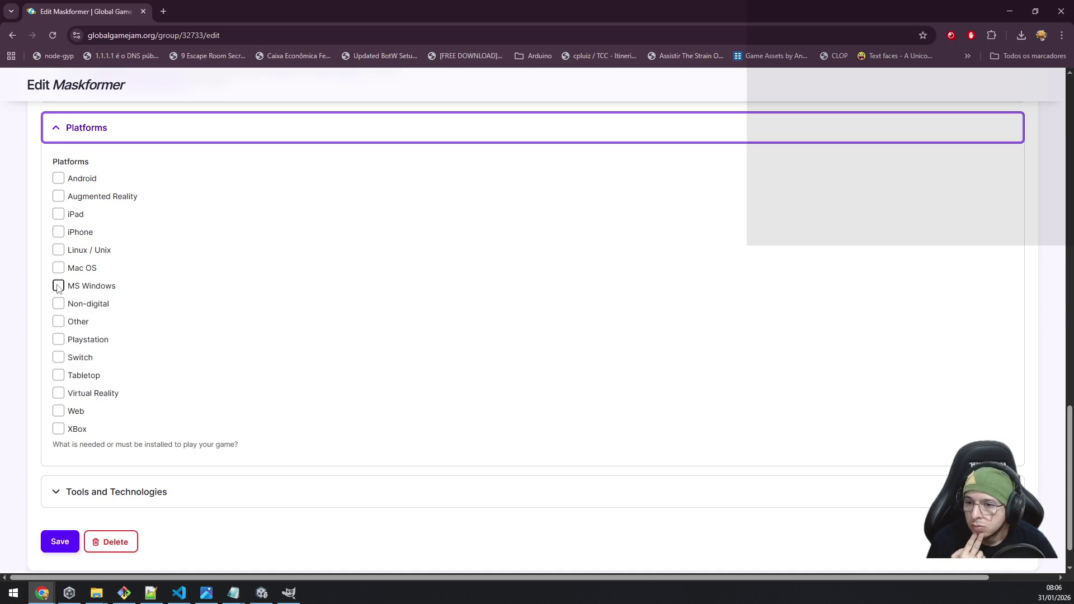
{"action": "left_click", "coordinate": [88, 501]}
Step: Confirm Unity is ticked under Tools and Technologies, then switch the form to its Media tab
{"action": "scroll", "coordinate": [33, 442], "scroll_direction": "down", "scroll_amount": 5}
{"action": "scroll", "coordinate": [34, 439], "scroll_direction": "down", "scroll_amount": 3}
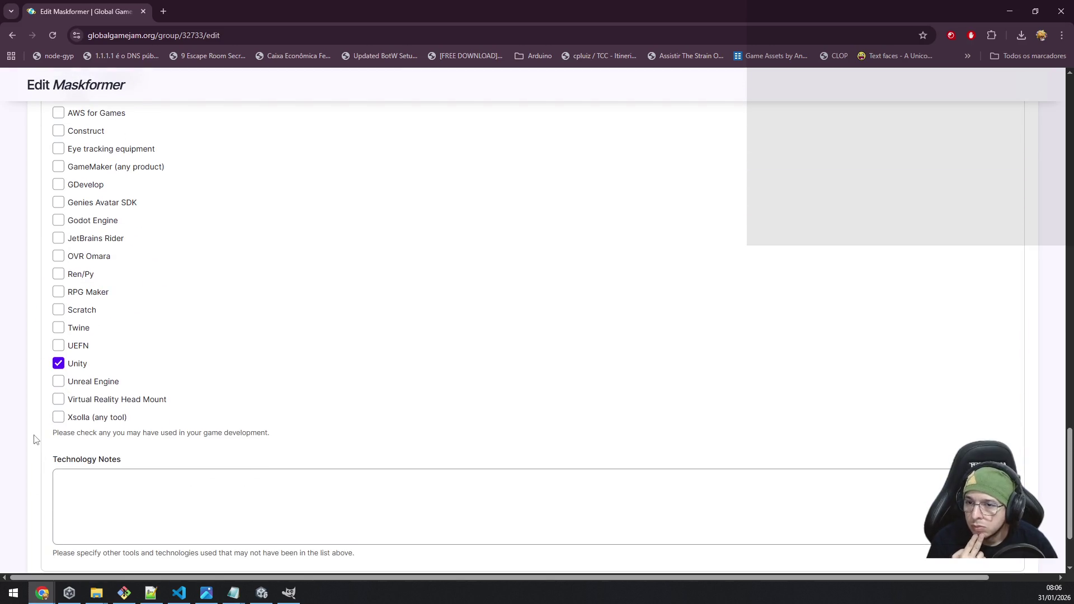
{"action": "scroll", "coordinate": [34, 439], "scroll_direction": "up", "scroll_amount": 1}
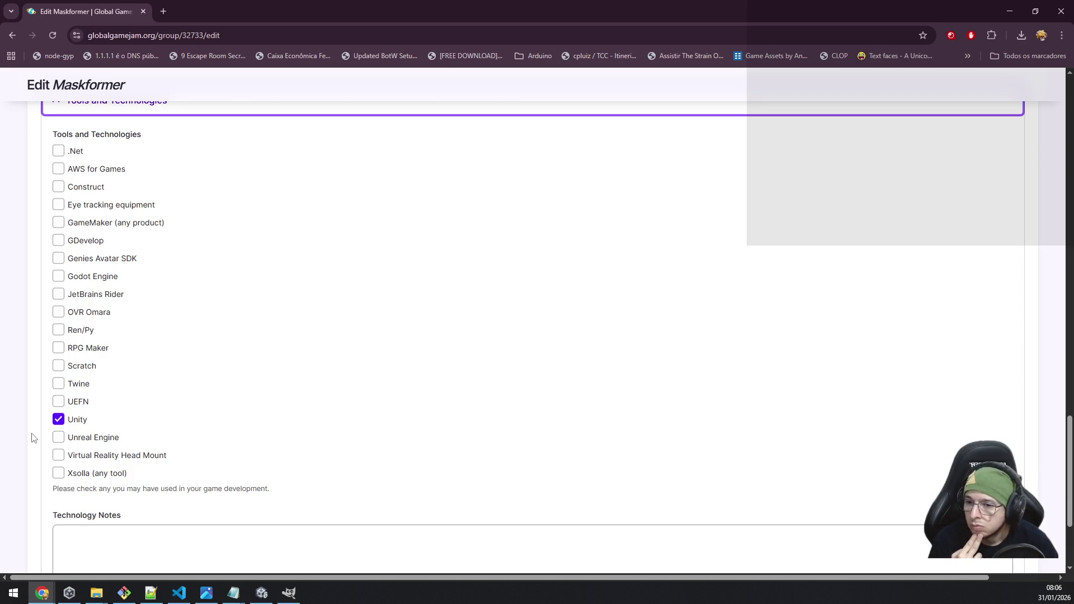
{"action": "scroll", "coordinate": [32, 438], "scroll_direction": "down", "scroll_amount": 3}
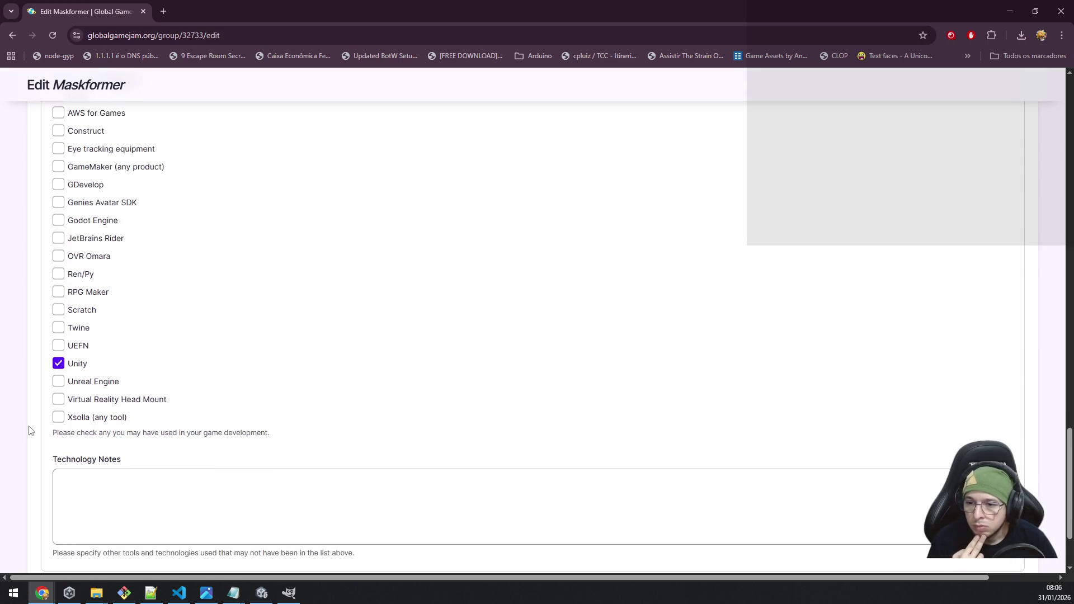
{"action": "scroll", "coordinate": [31, 428], "scroll_direction": "up", "scroll_amount": 15}
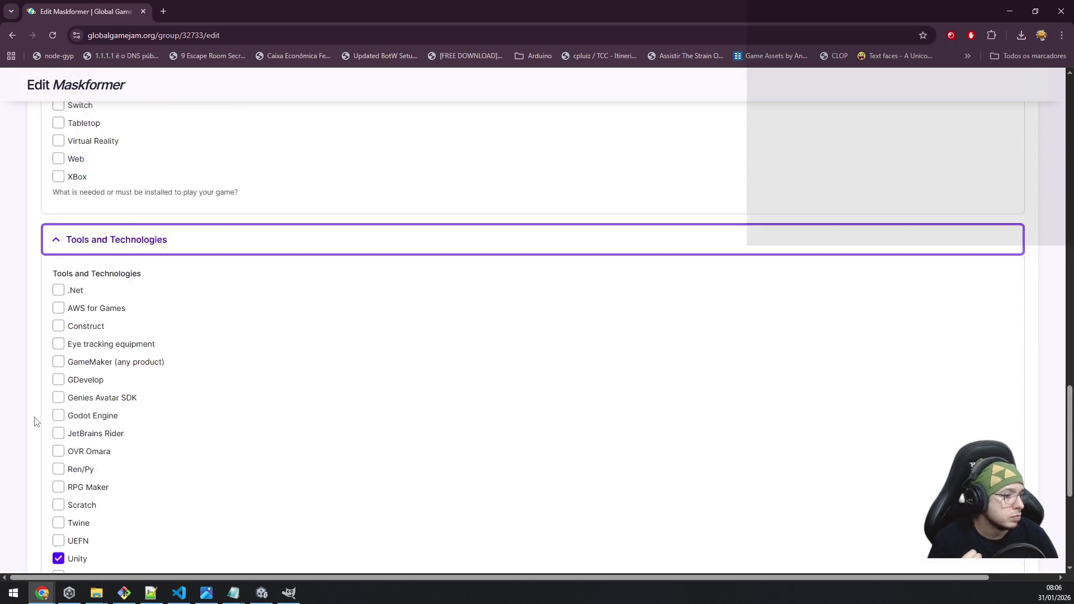
{"action": "scroll", "coordinate": [35, 419], "scroll_direction": "up", "scroll_amount": 13}
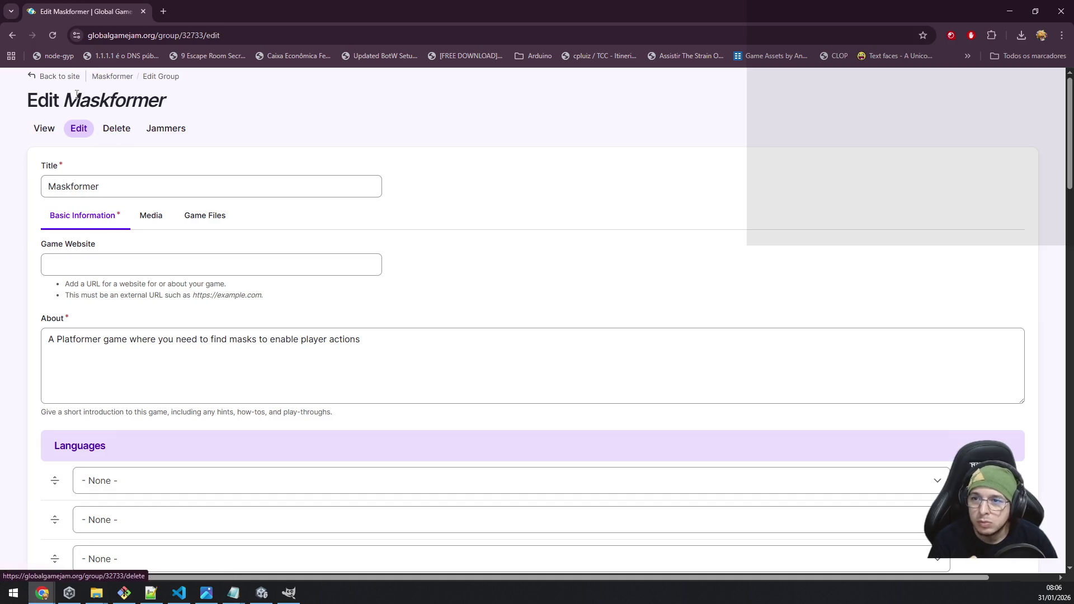
{"action": "left_click", "coordinate": [151, 215]}
Step: Scroll through the Media tab's Video Link, Game Team Picture and Game Screenshot fields
{"action": "scroll", "coordinate": [305, 294], "scroll_direction": "down", "scroll_amount": 4}
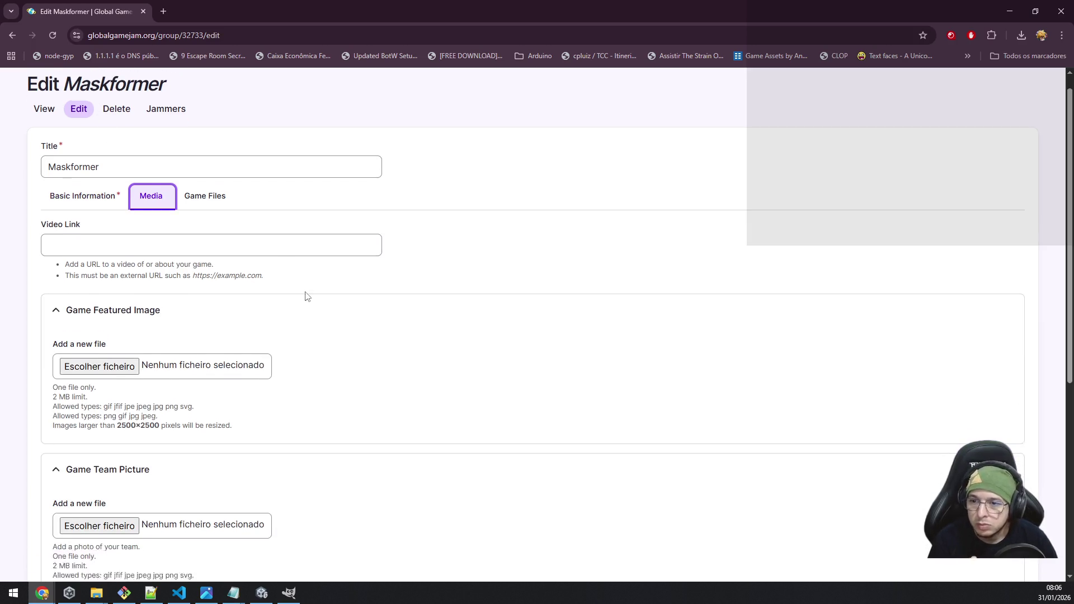
{"action": "scroll", "coordinate": [305, 294], "scroll_direction": "up", "scroll_amount": 4}
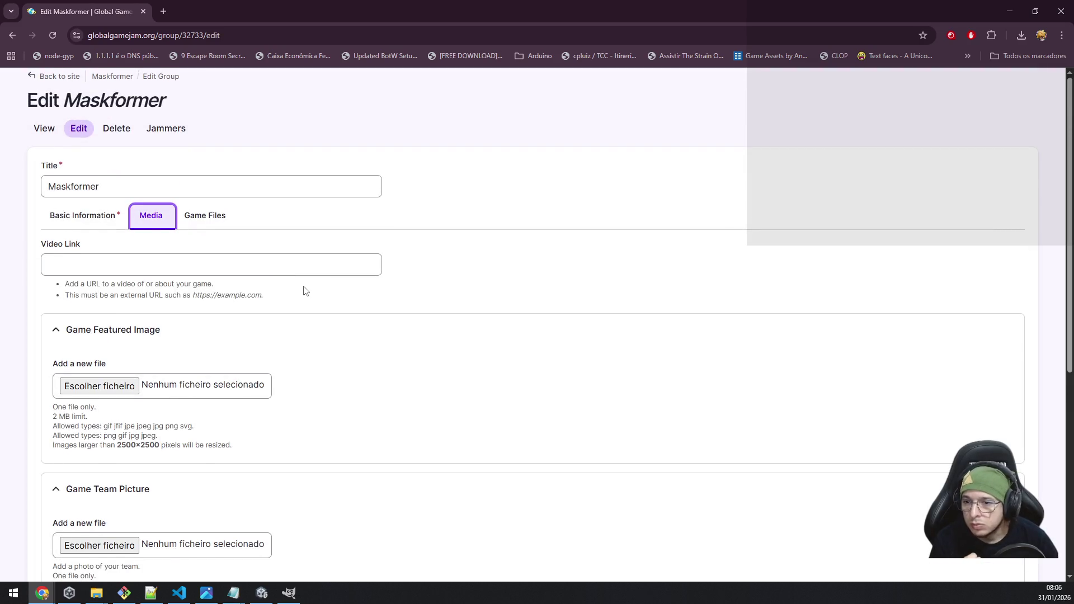
{"action": "scroll", "coordinate": [305, 291], "scroll_direction": "down", "scroll_amount": 3}
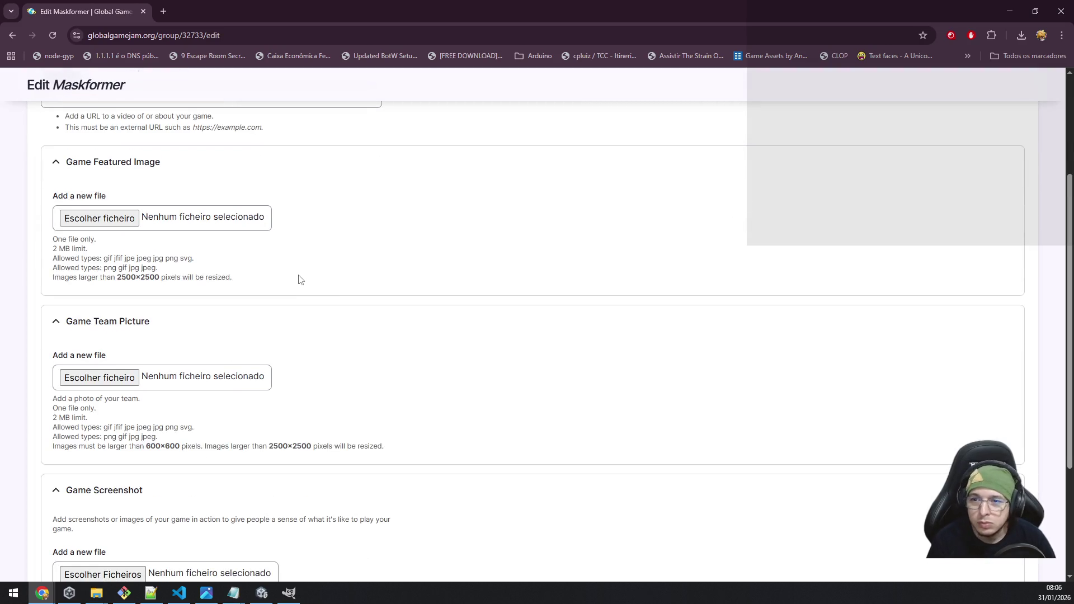
{"action": "scroll", "coordinate": [294, 273], "scroll_direction": "down", "scroll_amount": 2}
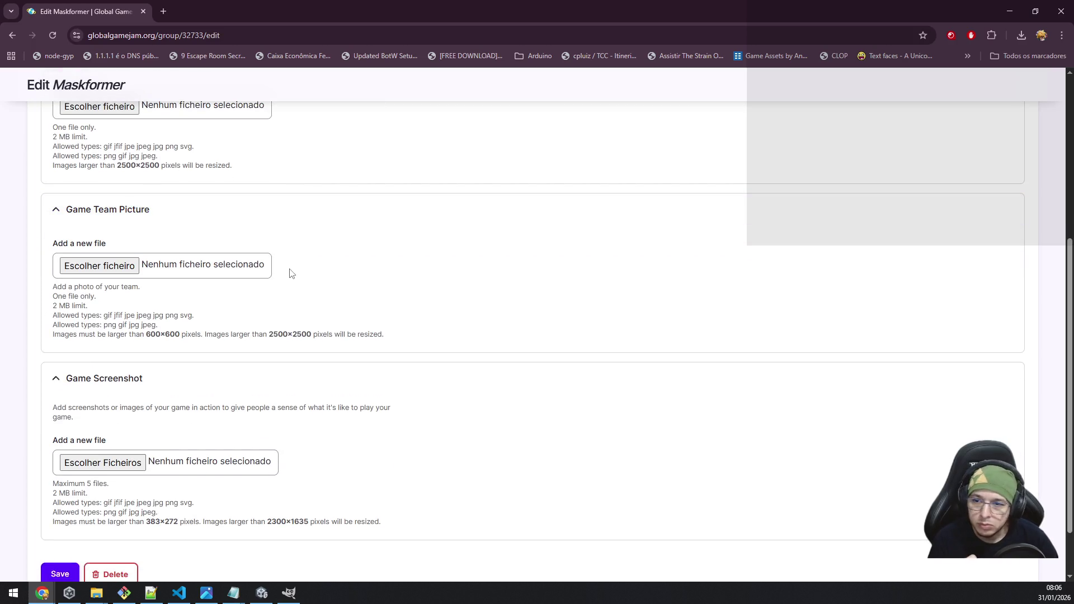
{"action": "scroll", "coordinate": [286, 271], "scroll_direction": "down", "scroll_amount": 1}
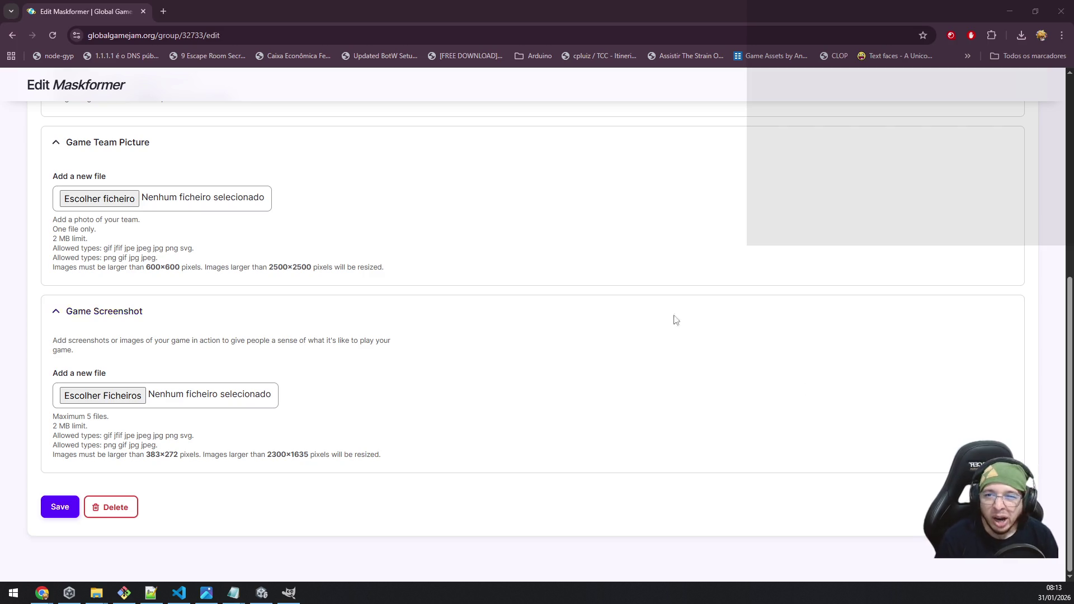
Step: Show the Game Files tab and review its GitHub download and repository links
{"action": "scroll", "coordinate": [350, 232], "scroll_direction": "up", "scroll_amount": 6}
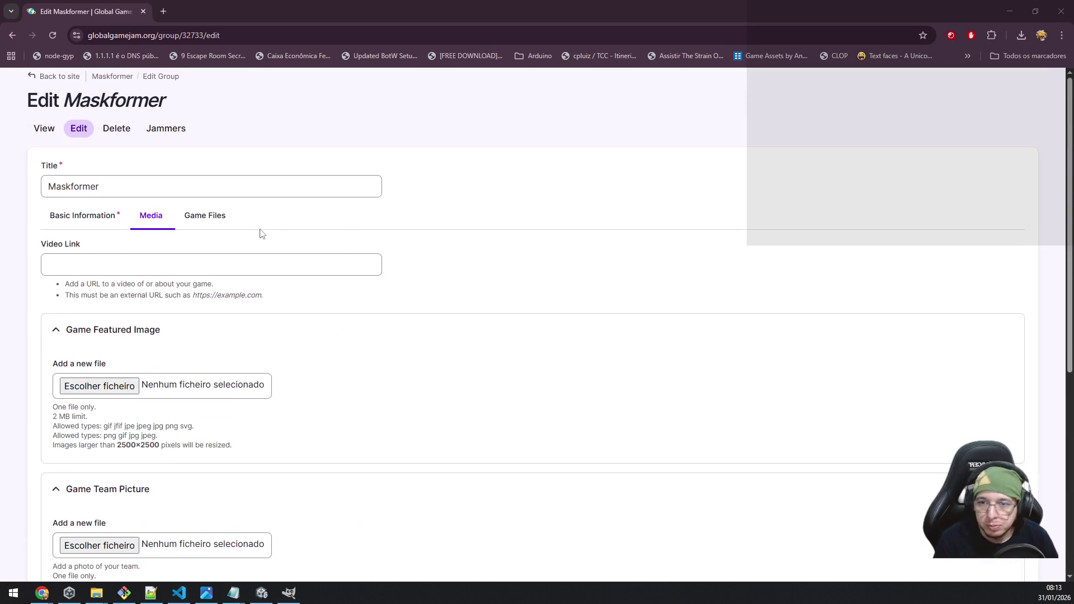
{"action": "left_click", "coordinate": [216, 219]}
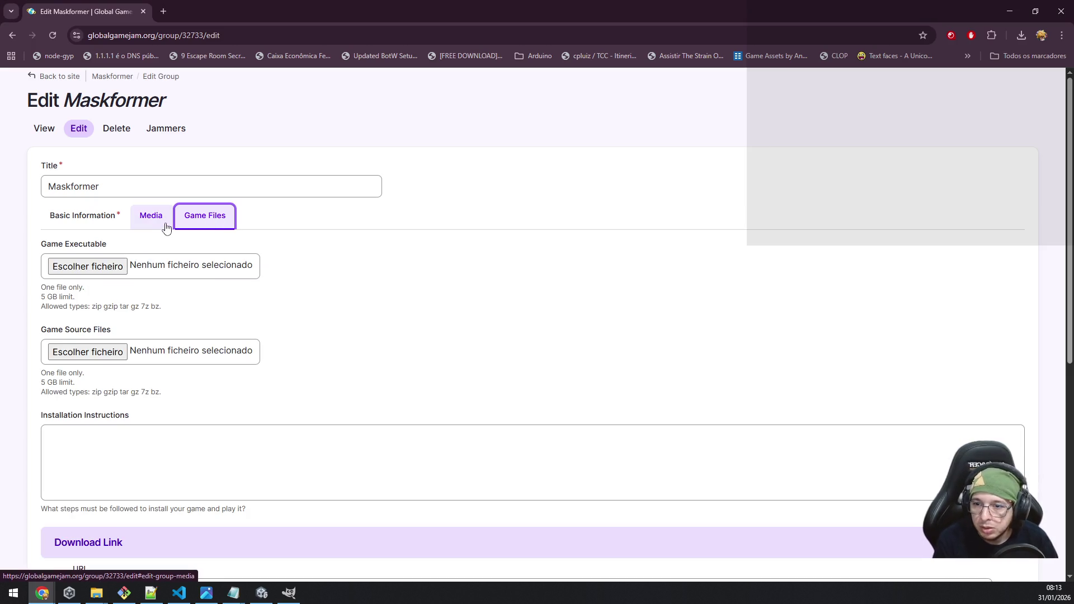
{"action": "scroll", "coordinate": [190, 257], "scroll_direction": "down", "scroll_amount": 7}
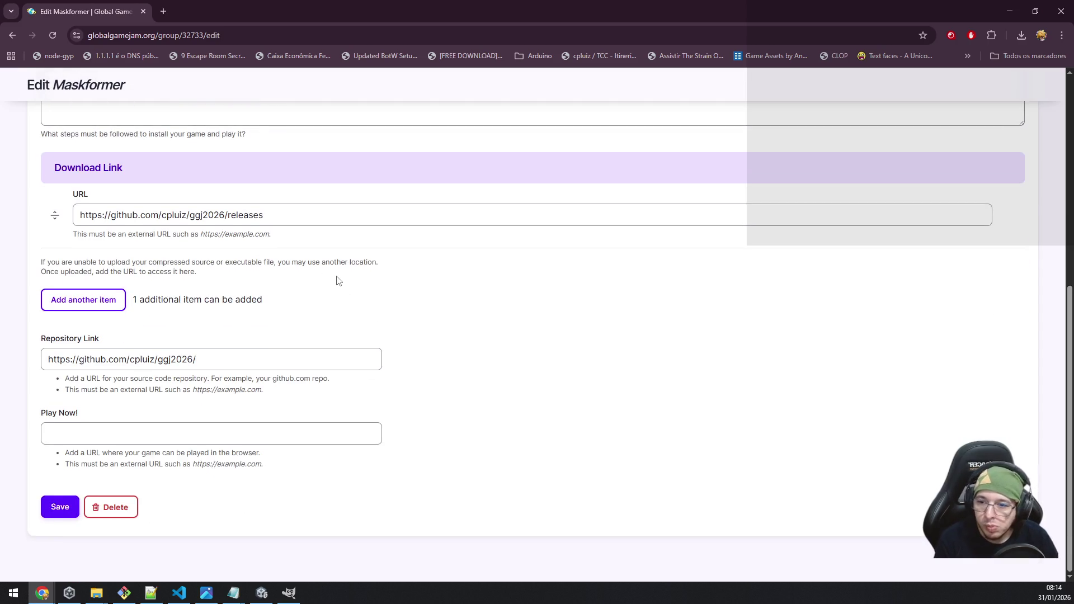
{"action": "scroll", "coordinate": [338, 280], "scroll_direction": "up", "scroll_amount": 7}
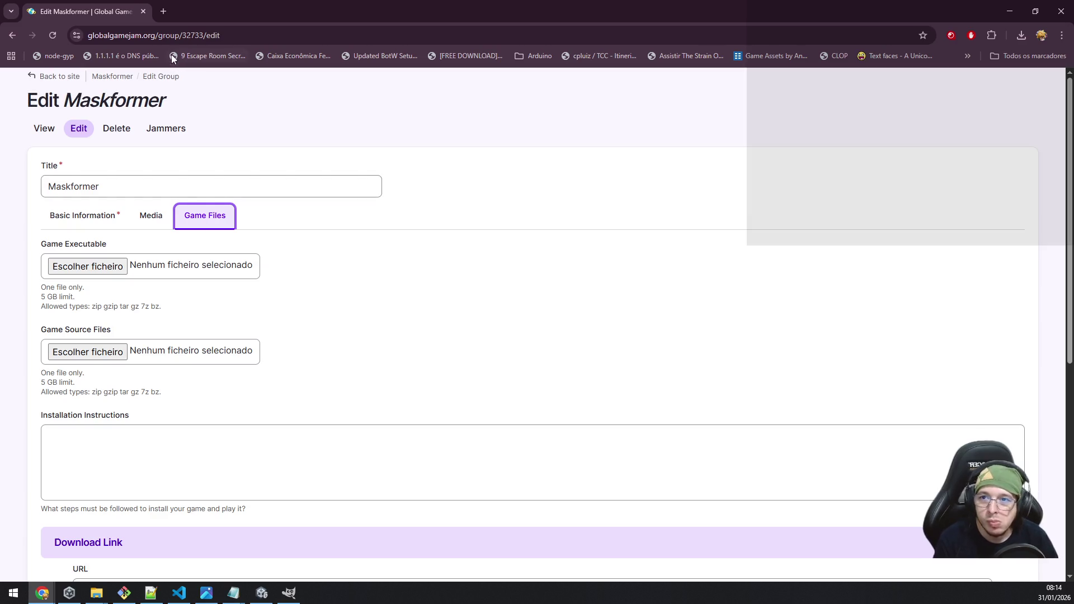
Step: Open the Maskformer Jammers page, listing a single member with the Admin role
{"action": "left_click", "coordinate": [164, 126]}
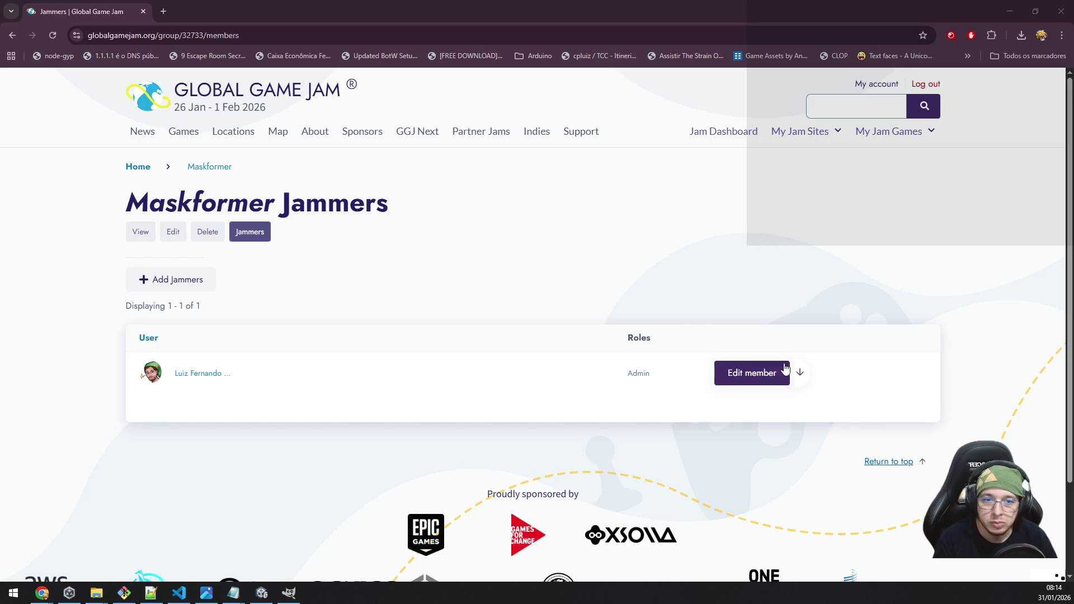
{"action": "left_click", "coordinate": [273, 270]}
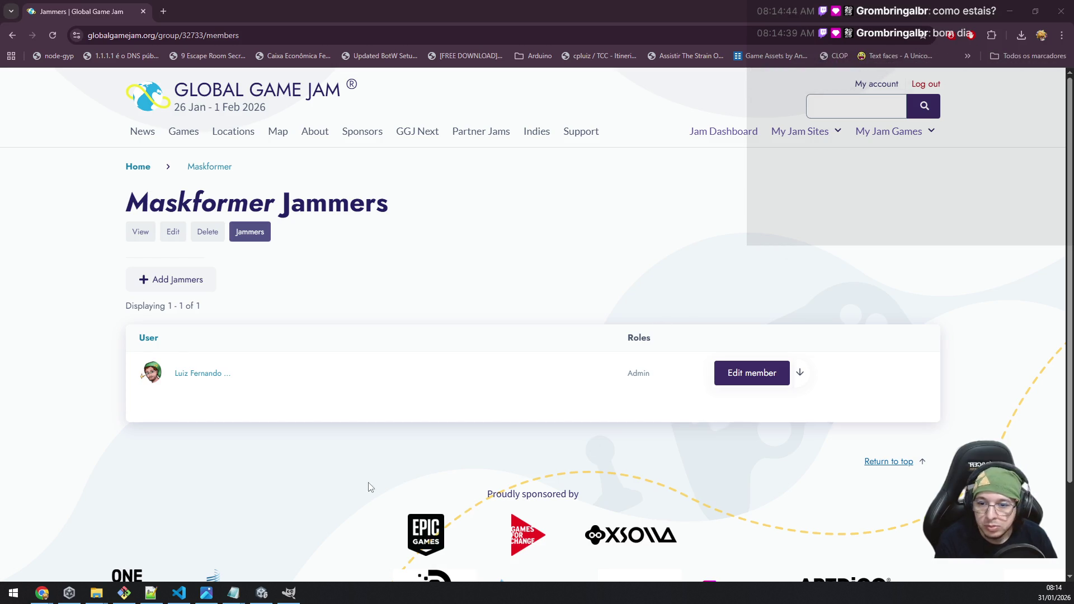
Step: Bring Unity forward, open SampleScene from Assets > Scenes, and move the concert video window aside
{"action": "mouse_move", "coordinate": [240, 592]}
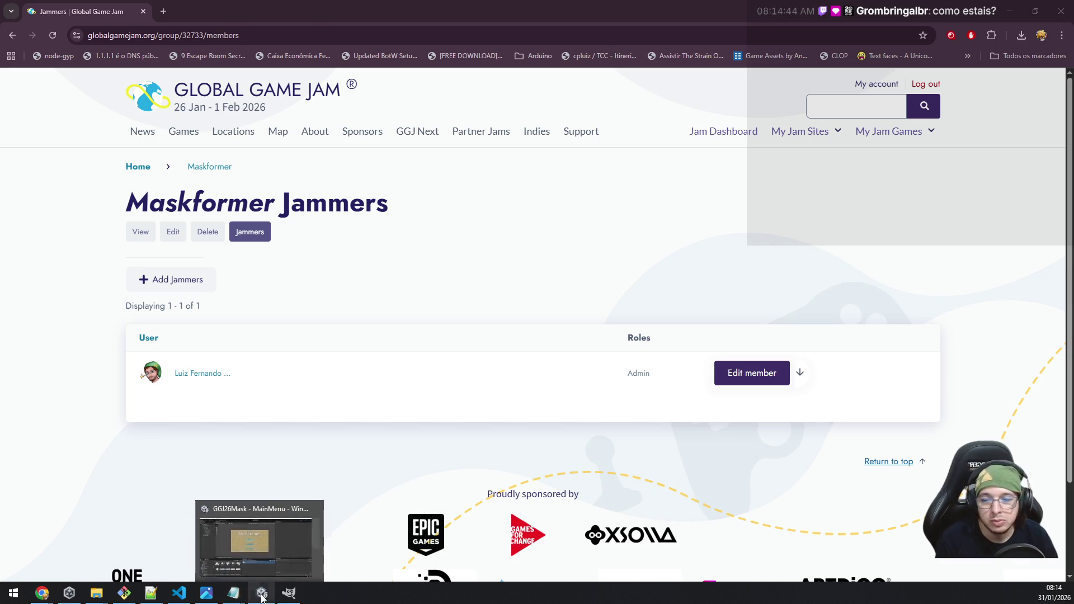
{"action": "left_click", "coordinate": [260, 594]}
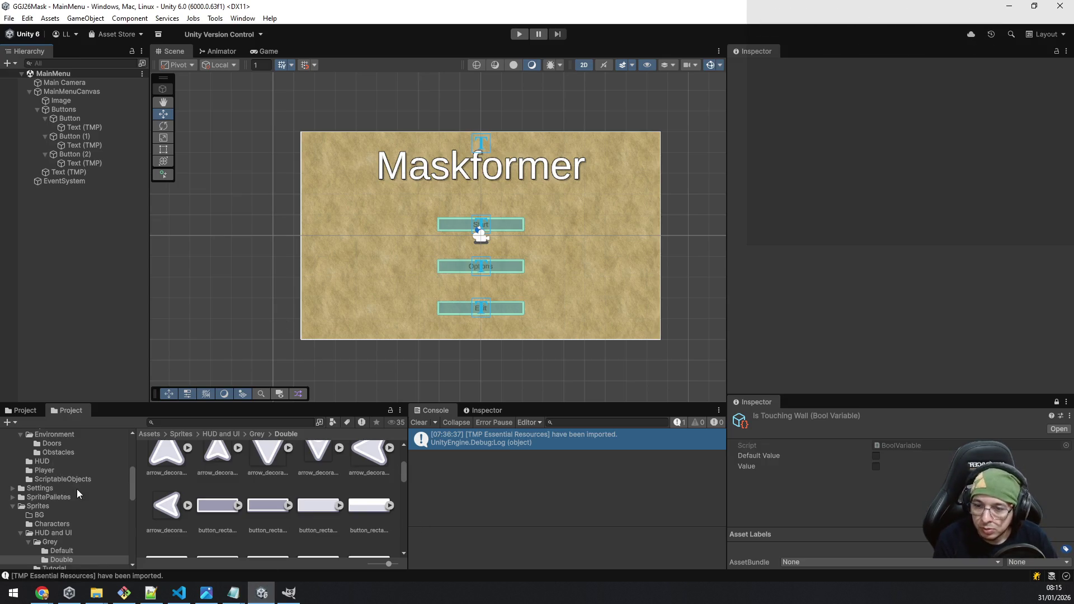
{"action": "scroll", "coordinate": [76, 488], "scroll_direction": "up", "scroll_amount": 4}
{"action": "left_click", "coordinate": [43, 520]}
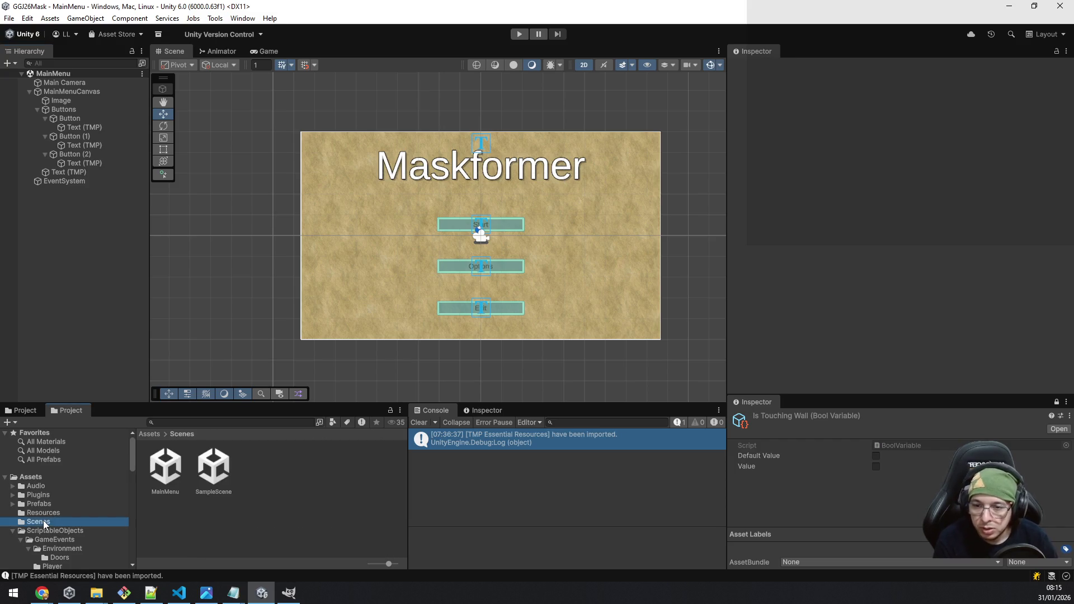
{"action": "double_click", "coordinate": [223, 466]}
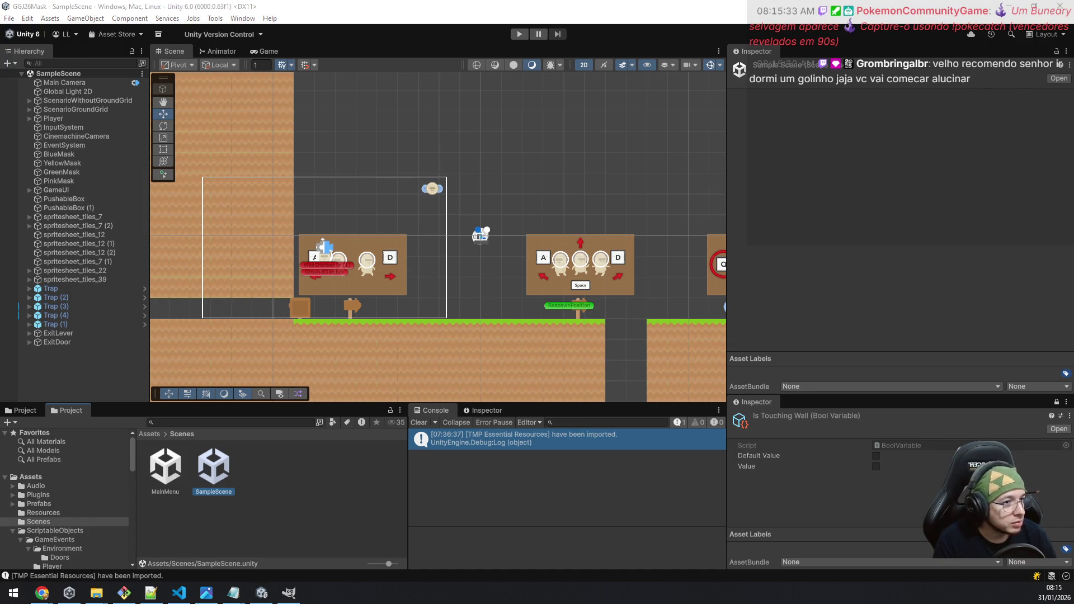
{"action": "left_click_drag", "start_coordinate": [789, 104], "coordinate": [592, 117]}
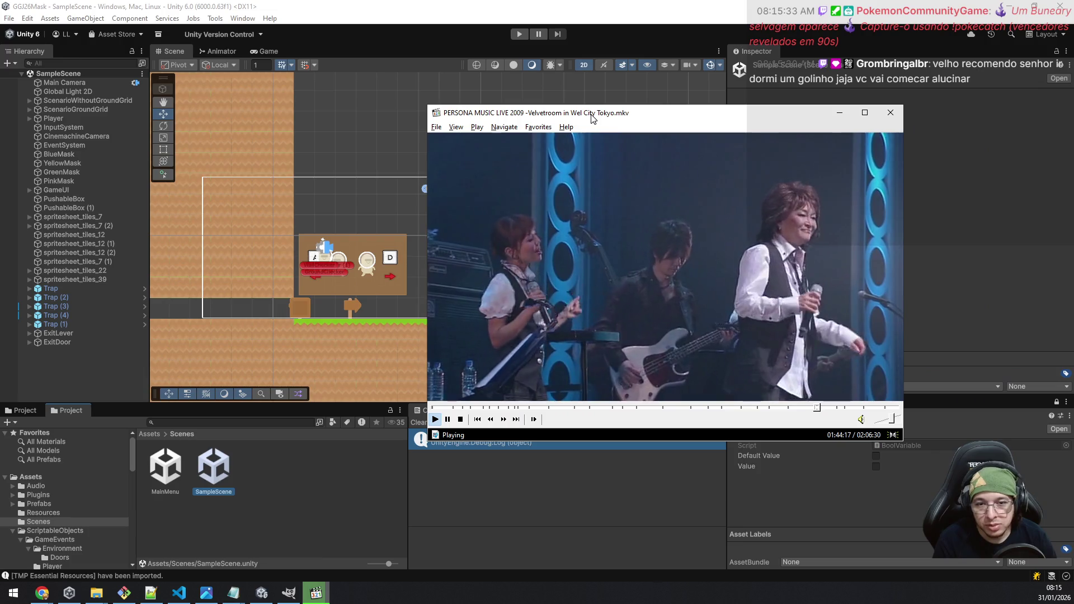
Step: Close the Persona Music Live 2009 video in Media Player Classic
{"action": "left_click", "coordinate": [890, 112]}
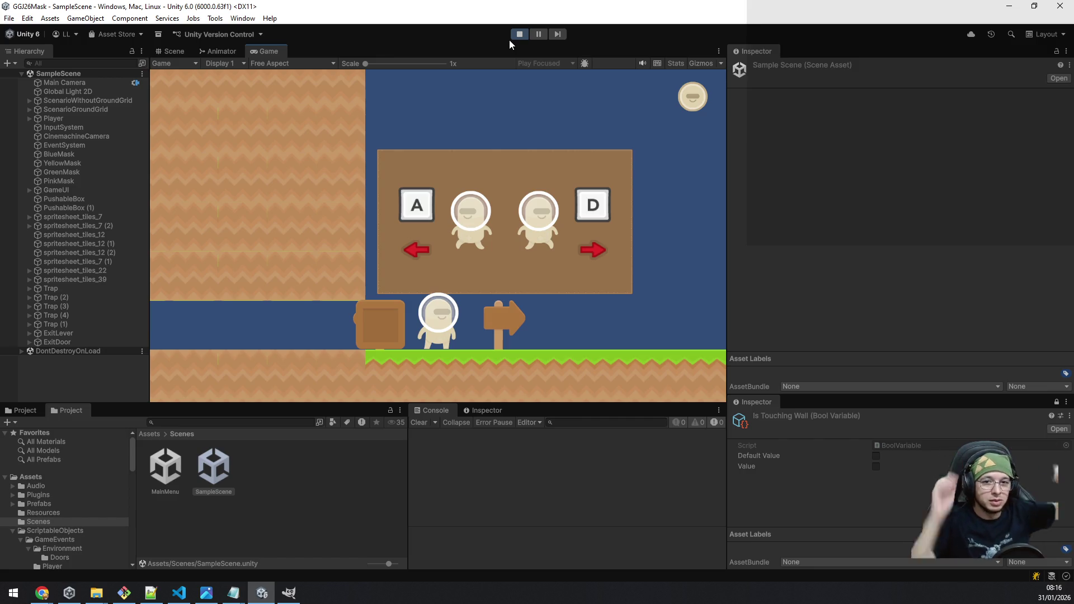
Step: Walk right, jump the gap, collect the green mask and swap between beige and green
{"action": "key", "text": "d"}
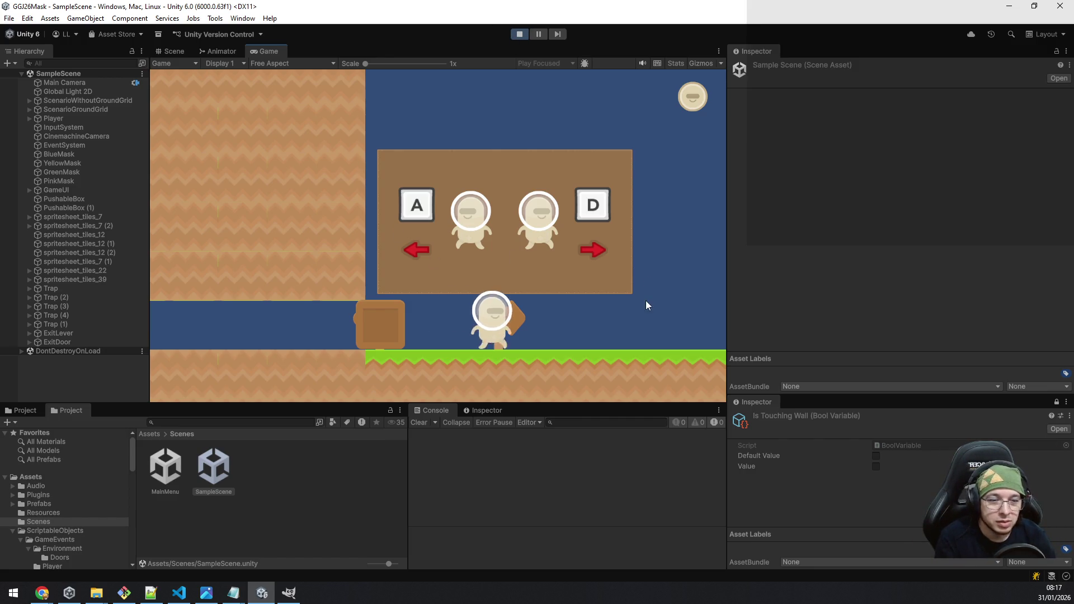
{"action": "key", "text": "space"}
{"action": "key", "text": "a"}
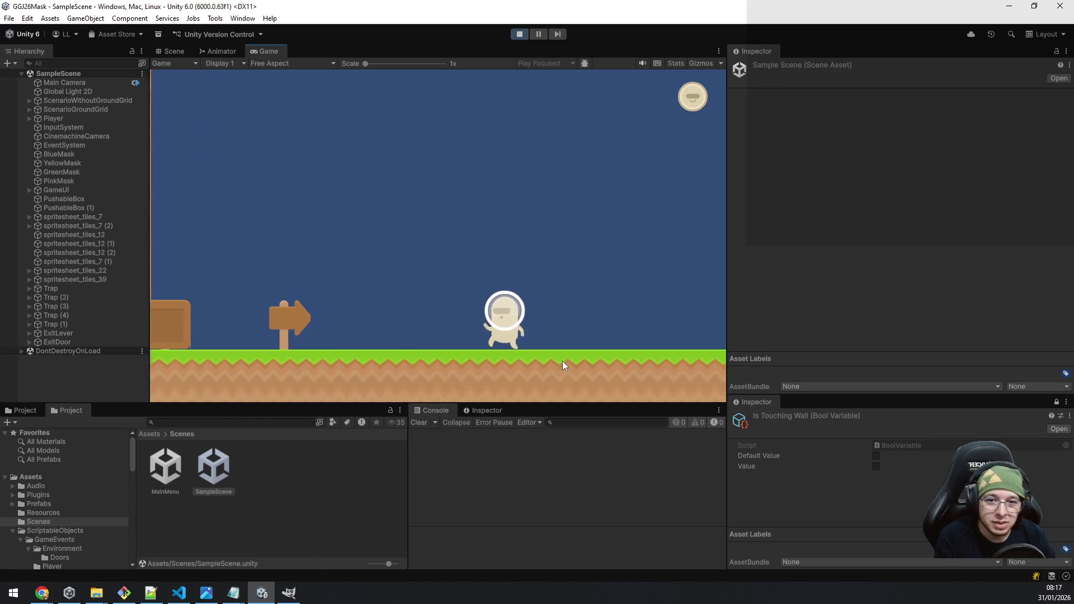
{"action": "key", "text": "d"}
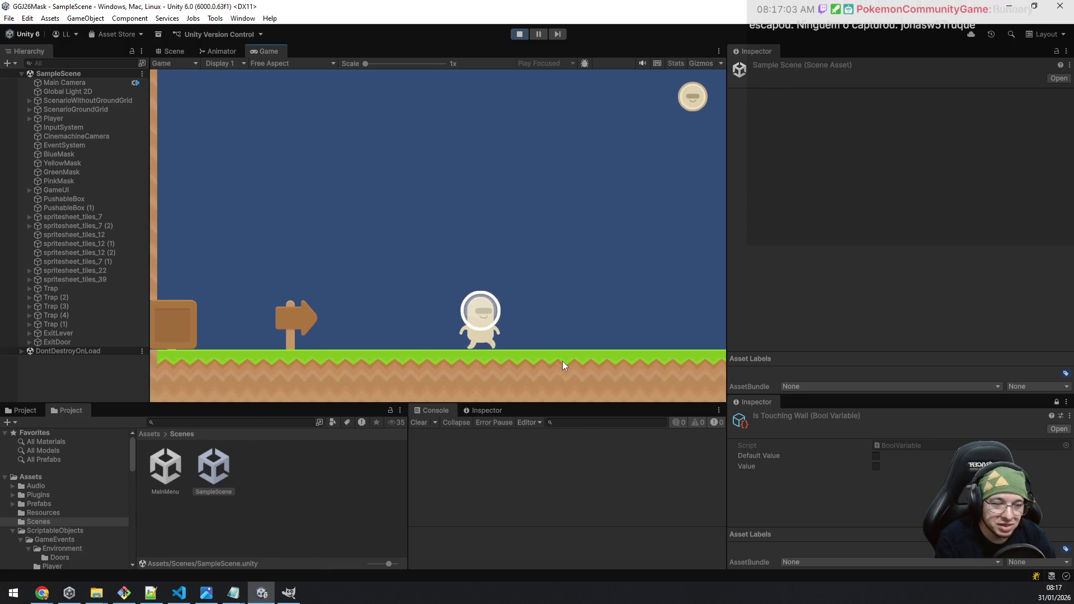
{"action": "key", "text": "d"}
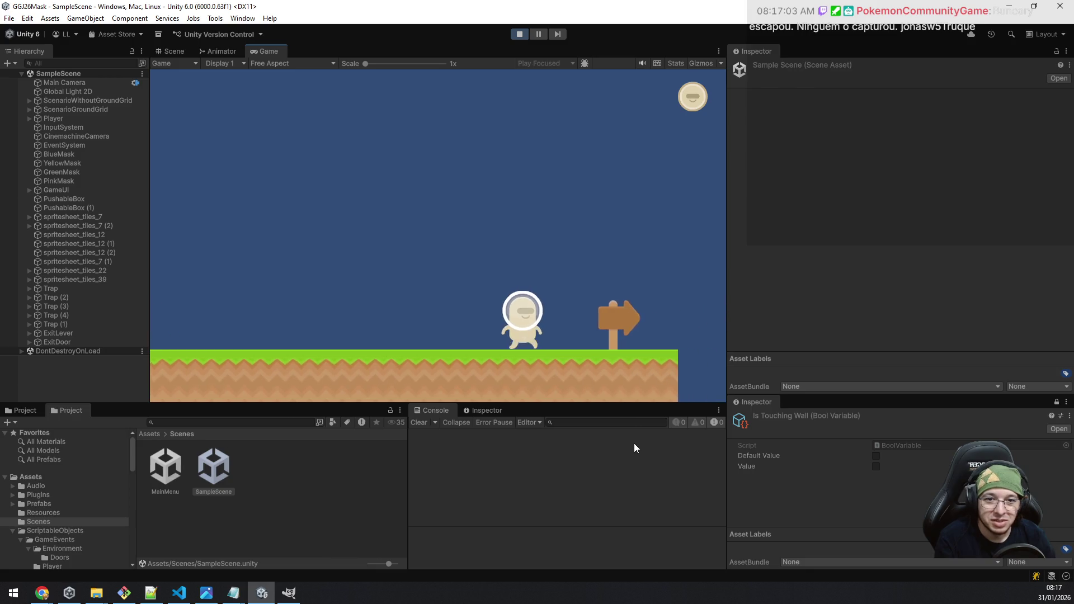
{"action": "key", "text": "space"}
{"action": "key", "text": "d"}
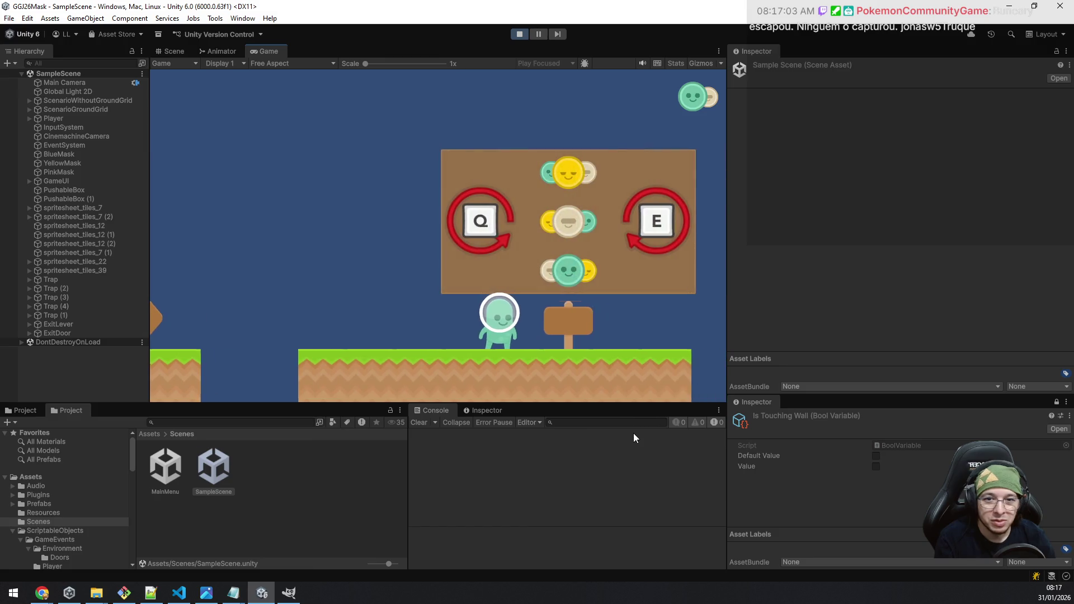
{"action": "key", "text": "e"}
{"action": "key", "text": "q"}
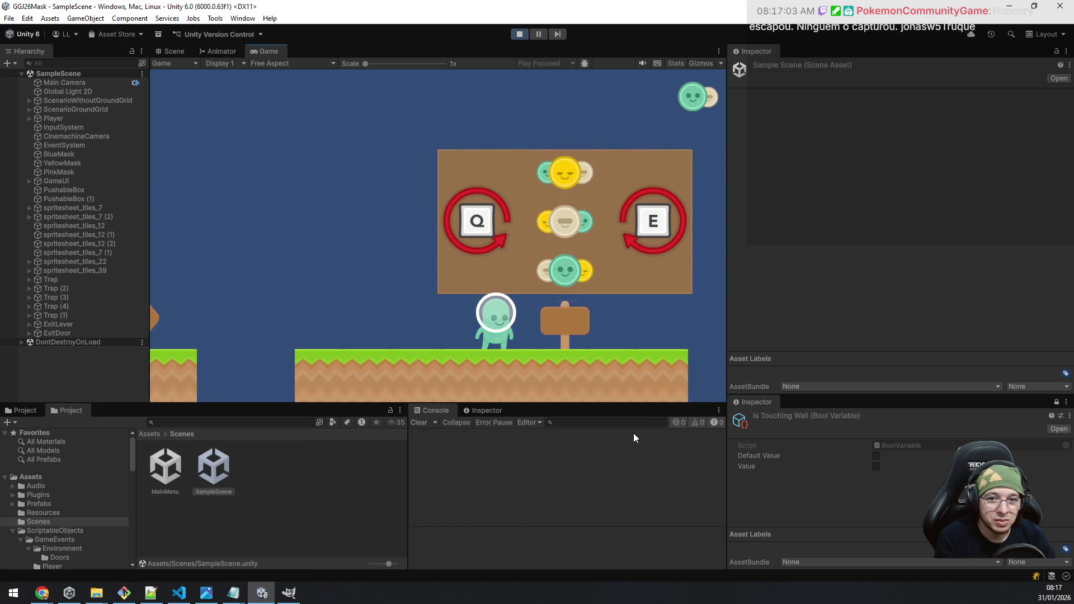
Step: Jump the box to collect the yellow mask, swap masks, and push the box past the signpost
{"action": "key", "text": "d"}
{"action": "key", "text": "d"}
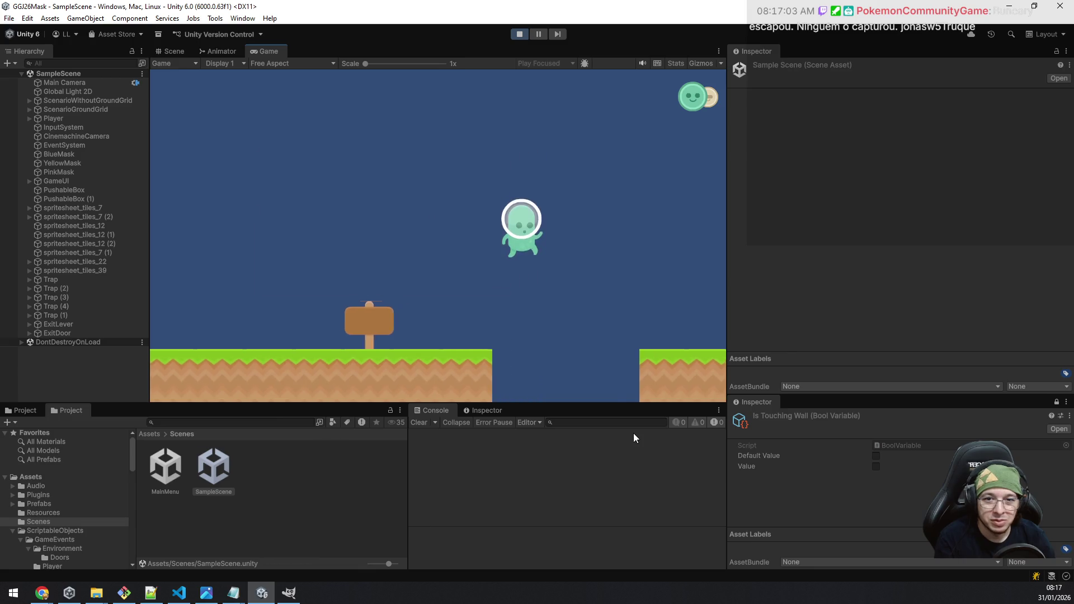
{"action": "key", "text": "d"}
{"action": "key", "text": "space"}
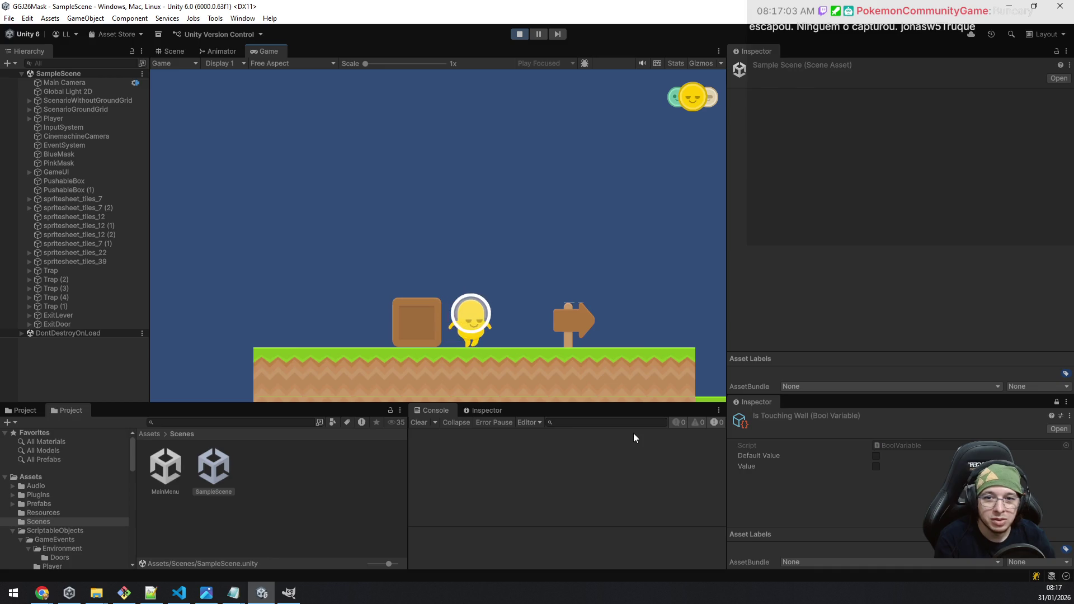
{"action": "key", "text": "q"}
{"action": "key", "text": "space"}
{"action": "key", "text": "a"}
{"action": "key", "text": "e"}
{"action": "key", "text": "d"}
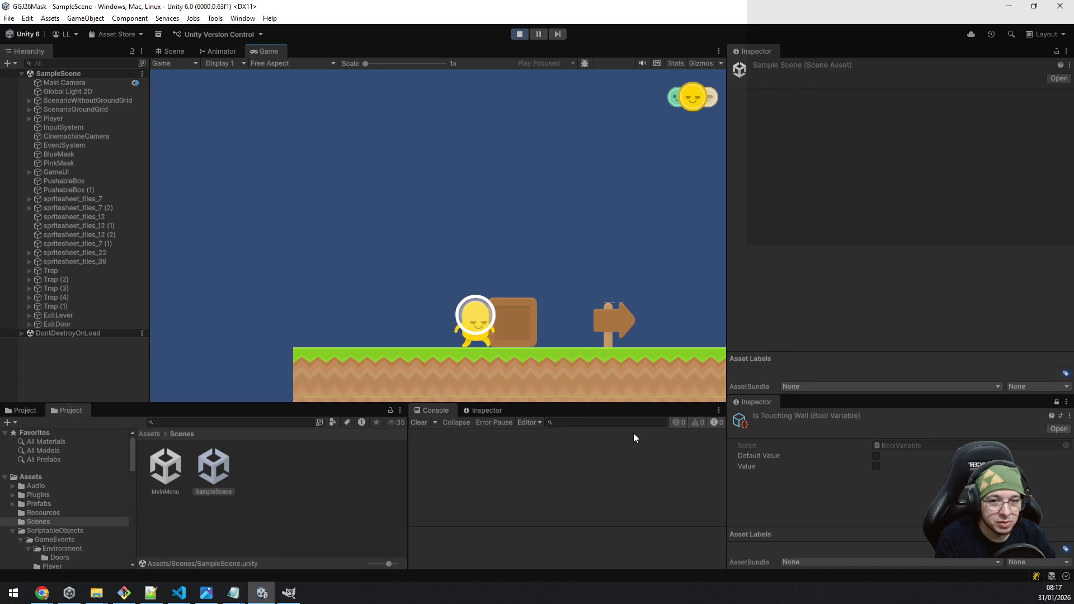
{"action": "key", "text": "d"}
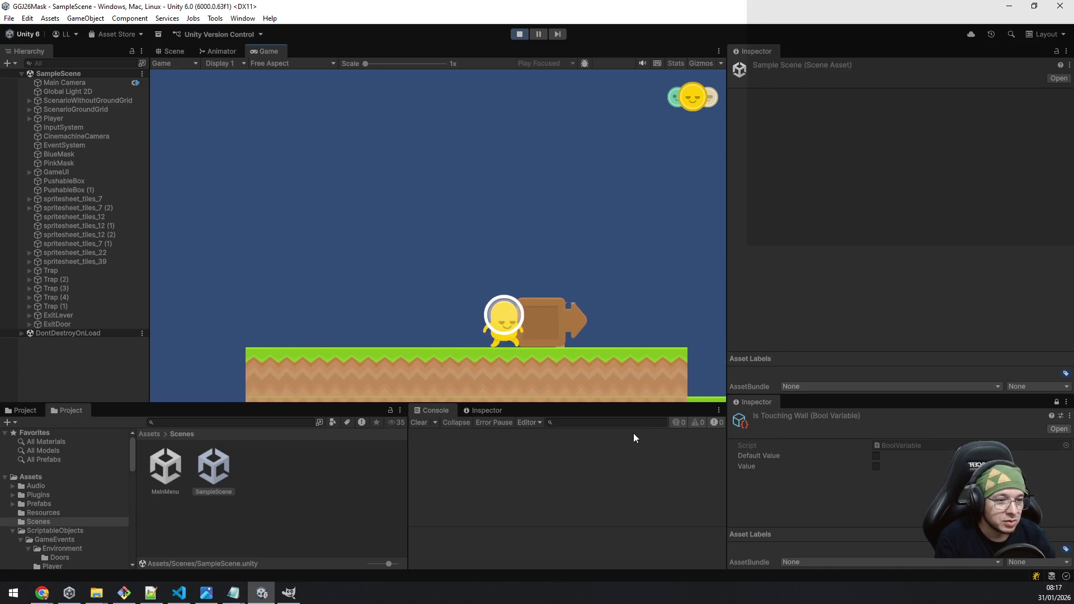
{"action": "key", "text": "d"}
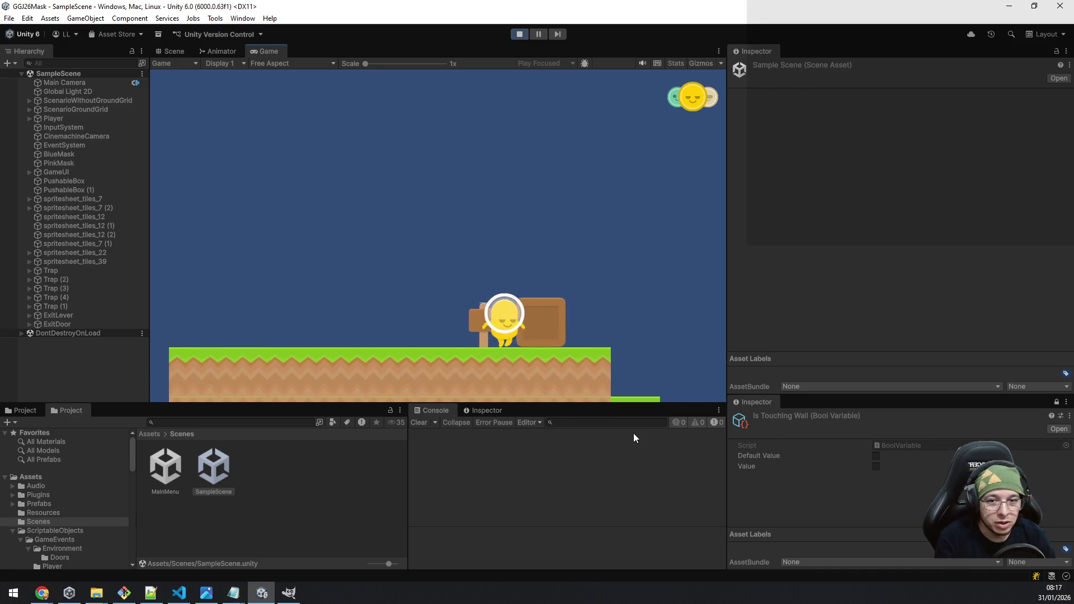
{"action": "key", "text": "d"}
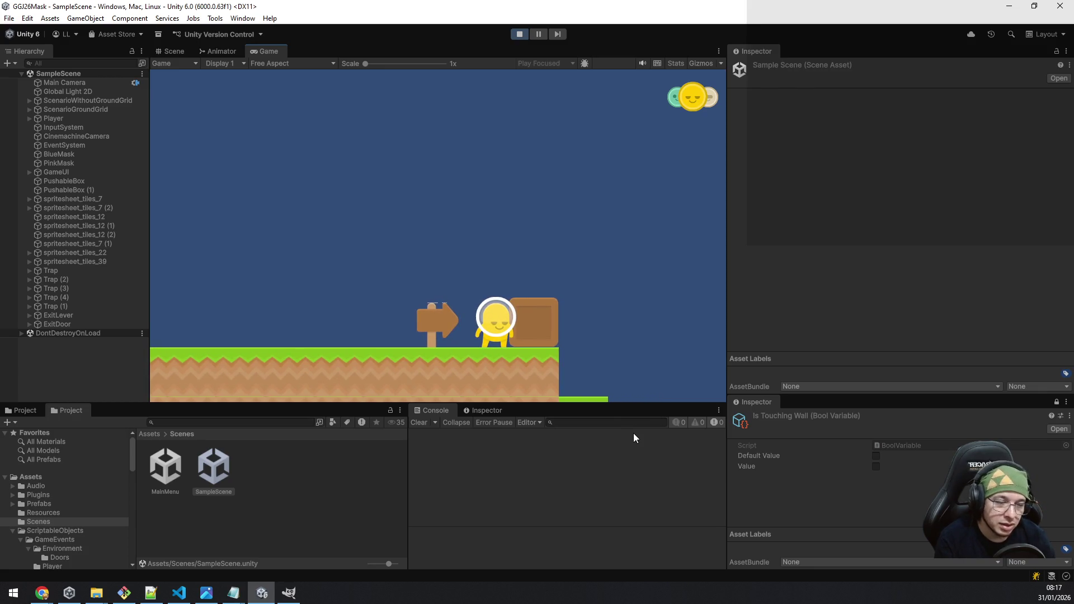
Step: Push the box off the ledge into the gap and switch to the green mask
{"action": "key", "text": "d"}
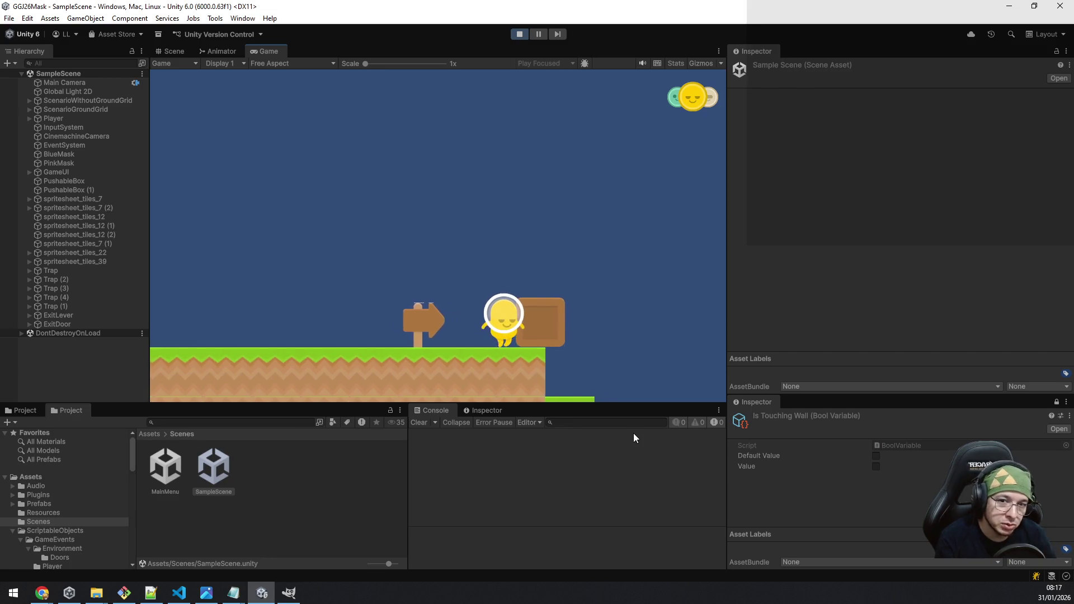
{"action": "key", "text": "d"}
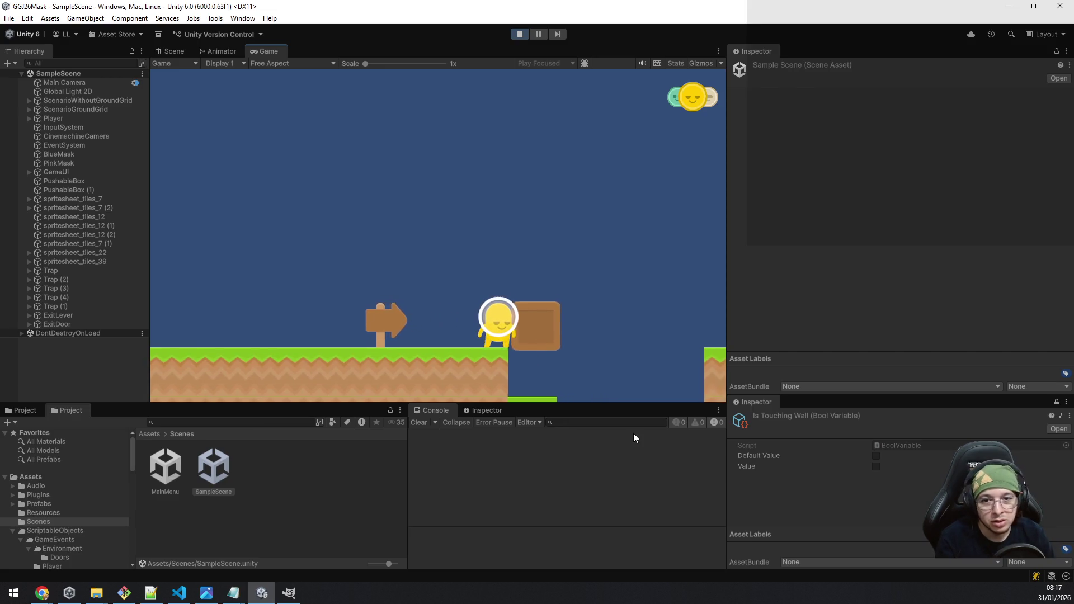
{"action": "key", "text": "d"}
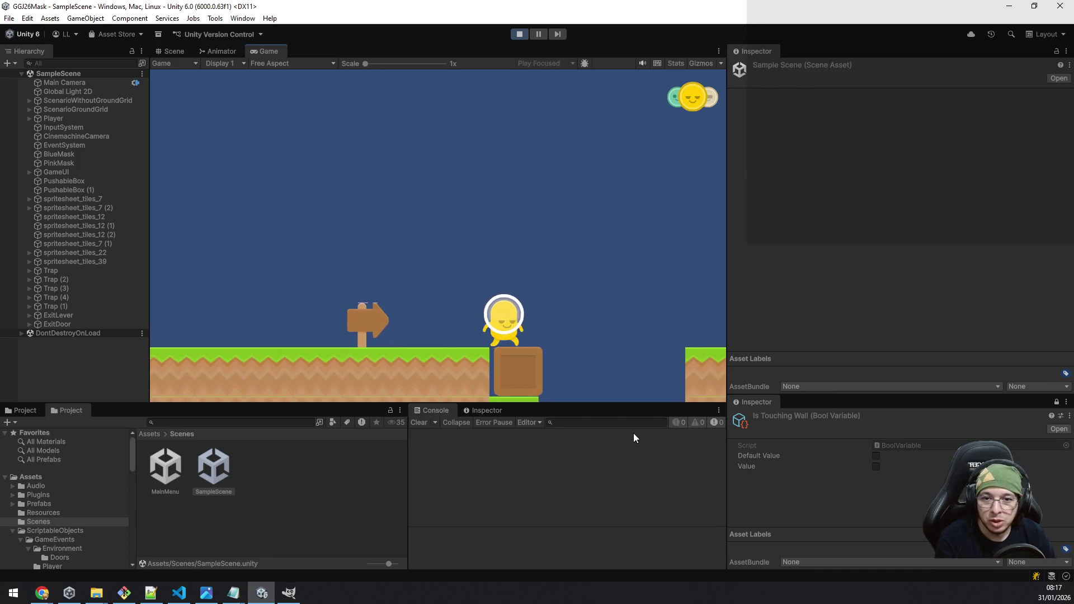
{"action": "key", "text": "q"}
{"action": "key", "text": "a"}
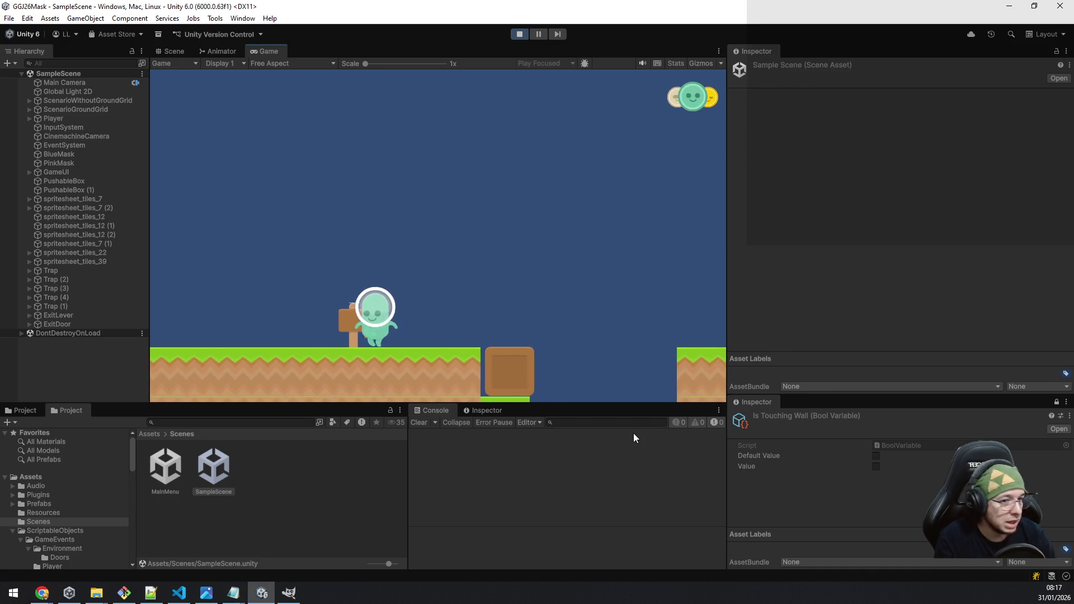
{"action": "key", "text": "d"}
{"action": "key", "text": "d"}
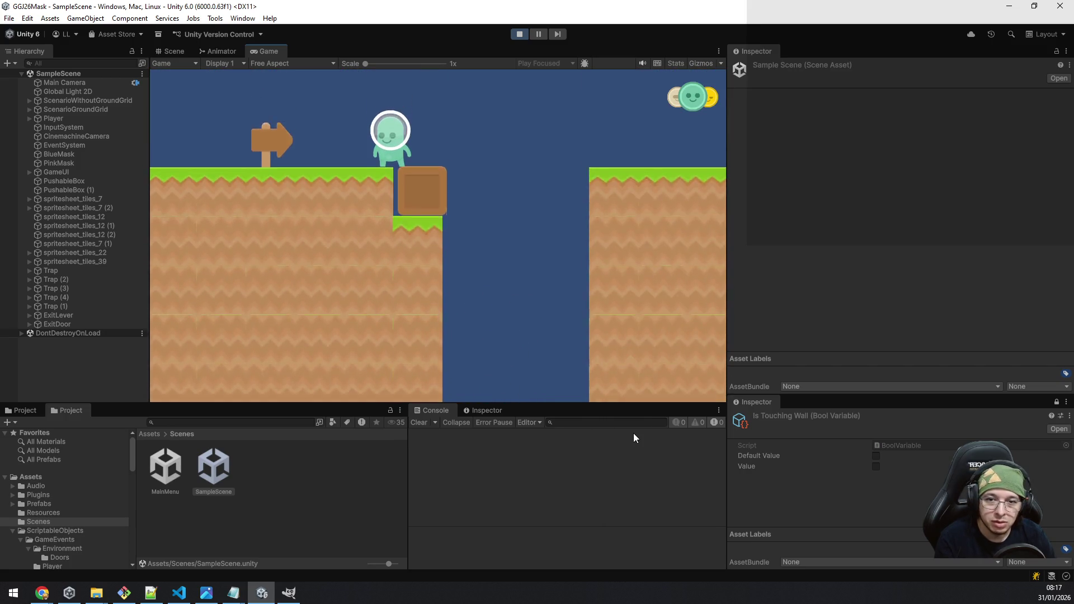
Step: After respawning, jump from the box across the gap and pick up the blue mask
{"action": "key", "text": "a"}
{"action": "key", "text": "d"}
{"action": "key", "text": "space"}
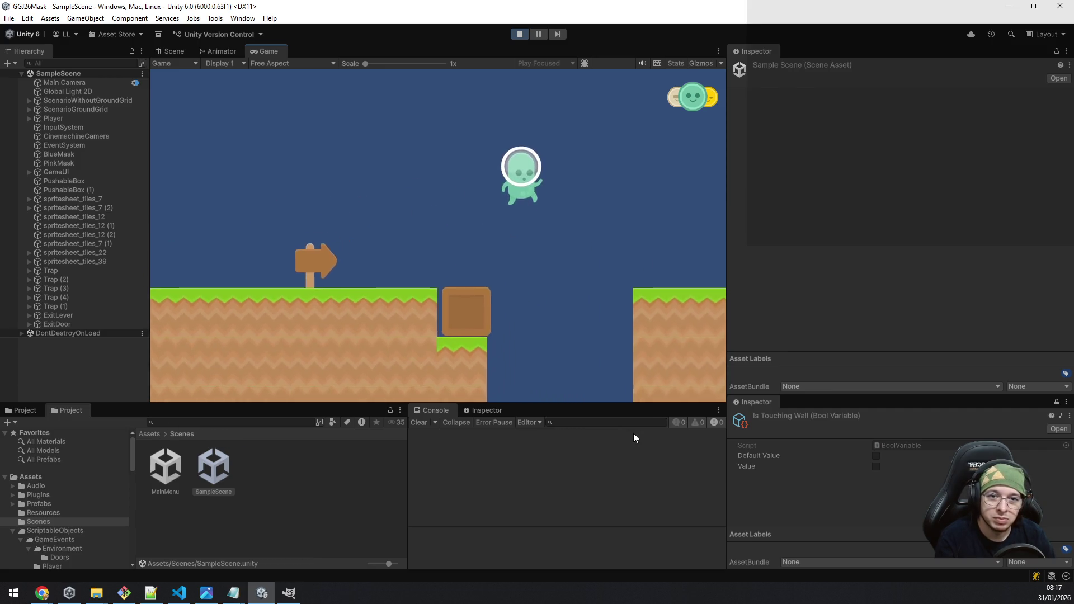
{"action": "key", "text": "d"}
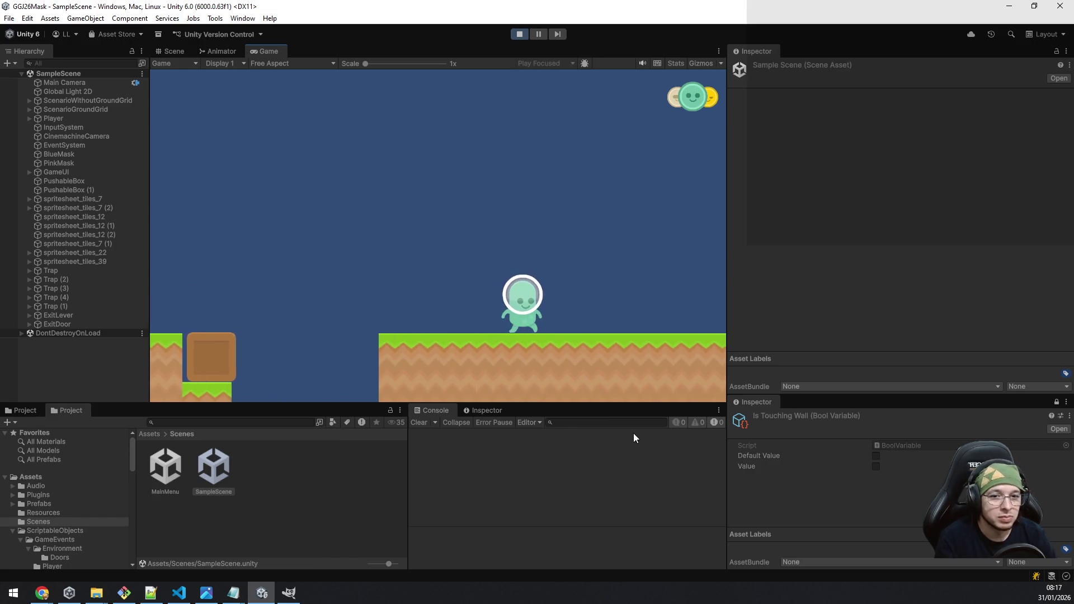
{"action": "key", "text": "d"}
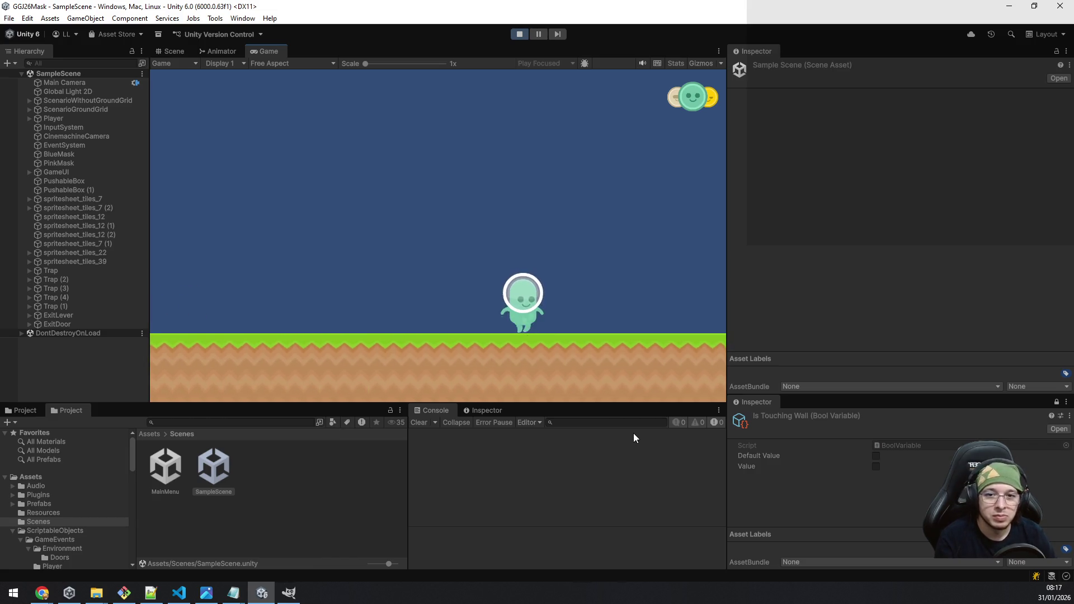
{"action": "key", "text": "d"}
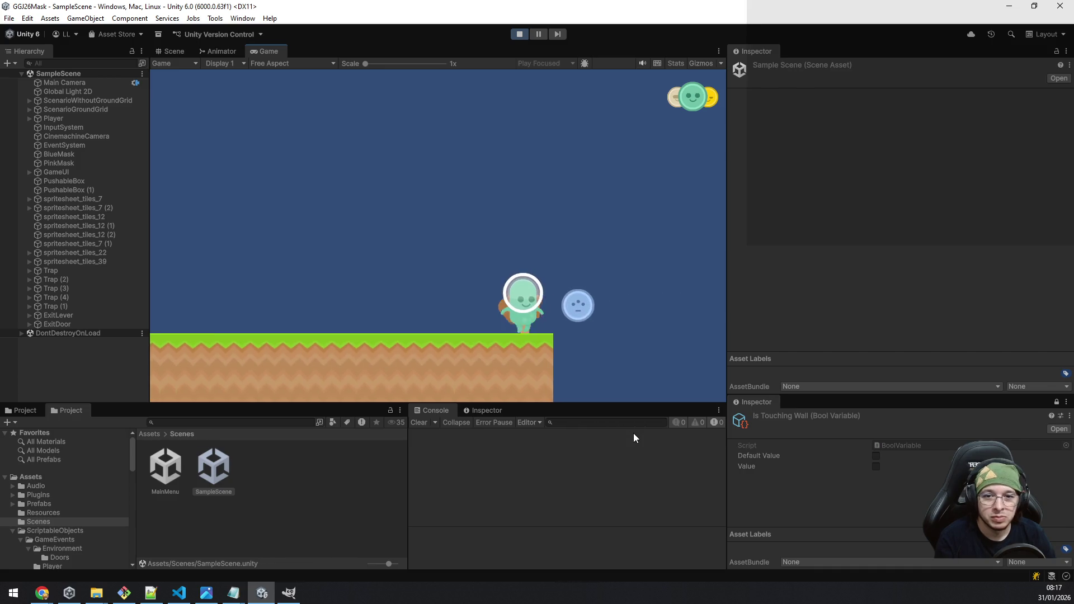
{"action": "key", "text": "d"}
Step: Walk and jump back left across the level, past the box and signpost
{"action": "key", "text": "a"}
{"action": "key", "text": "space"}
{"action": "key", "text": "a"}
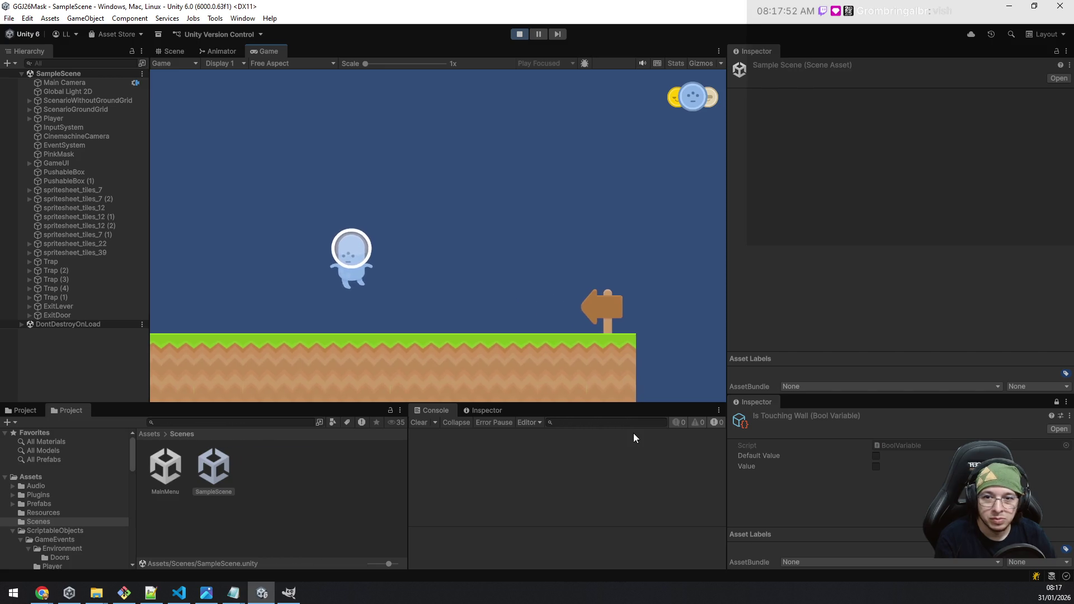
{"action": "key", "text": "a"}
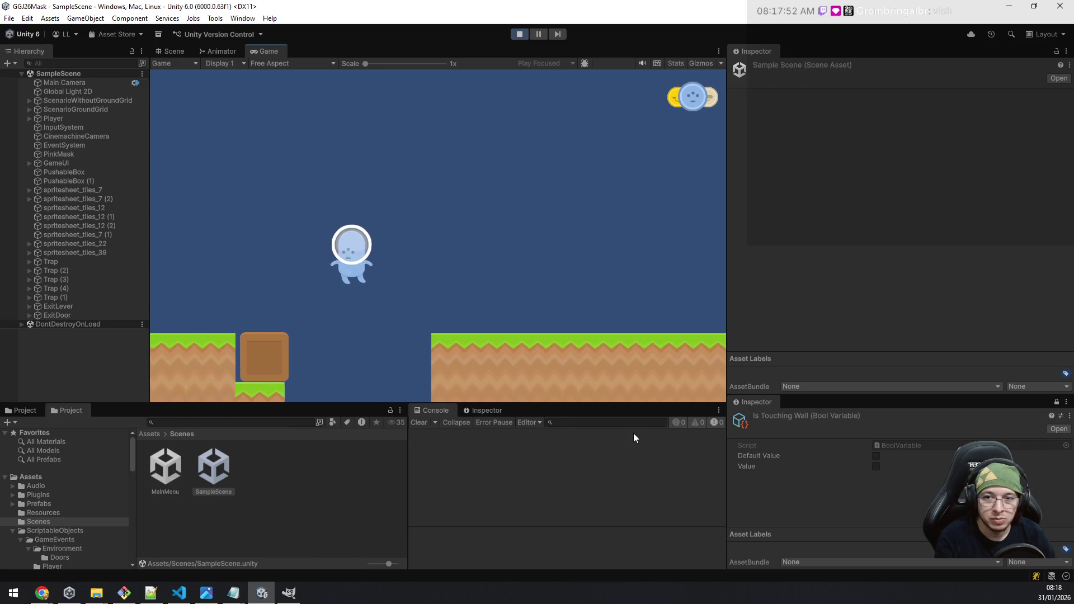
{"action": "key", "text": "a"}
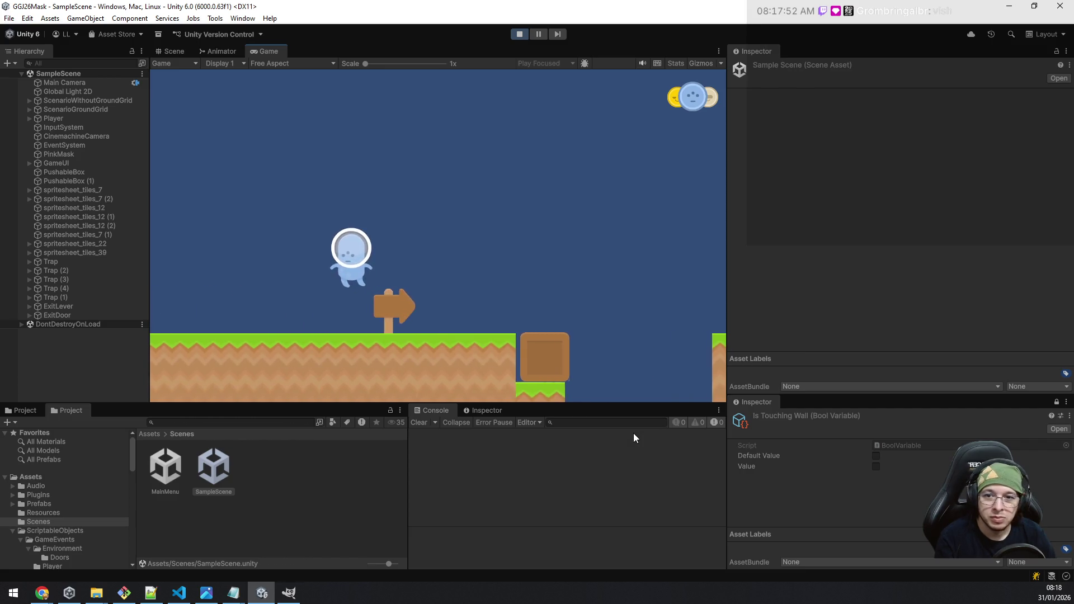
{"action": "key", "text": "a"}
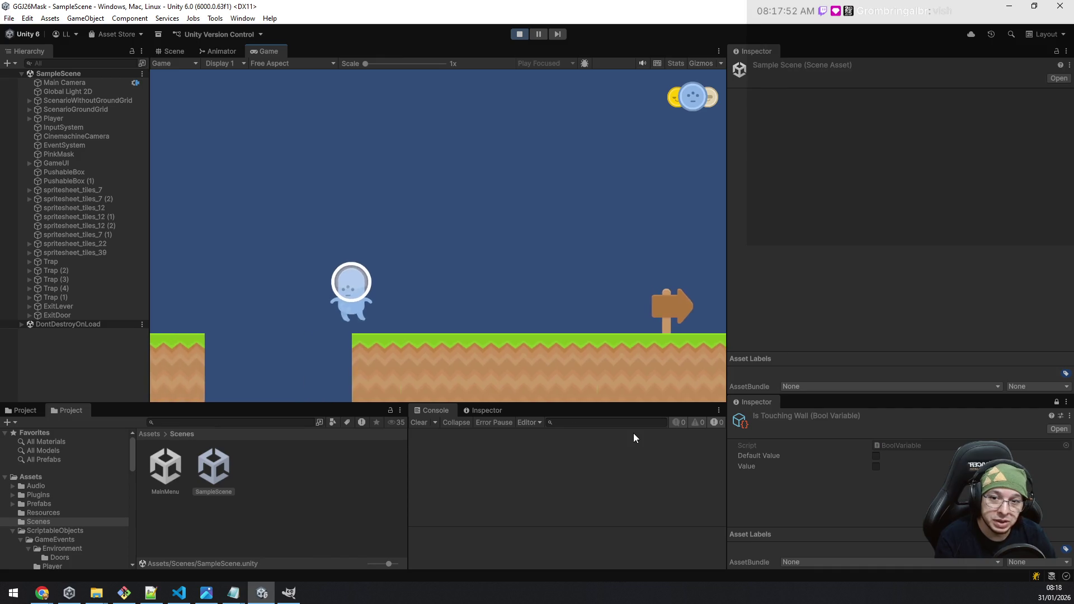
{"action": "key", "text": "space"}
{"action": "key", "text": "a"}
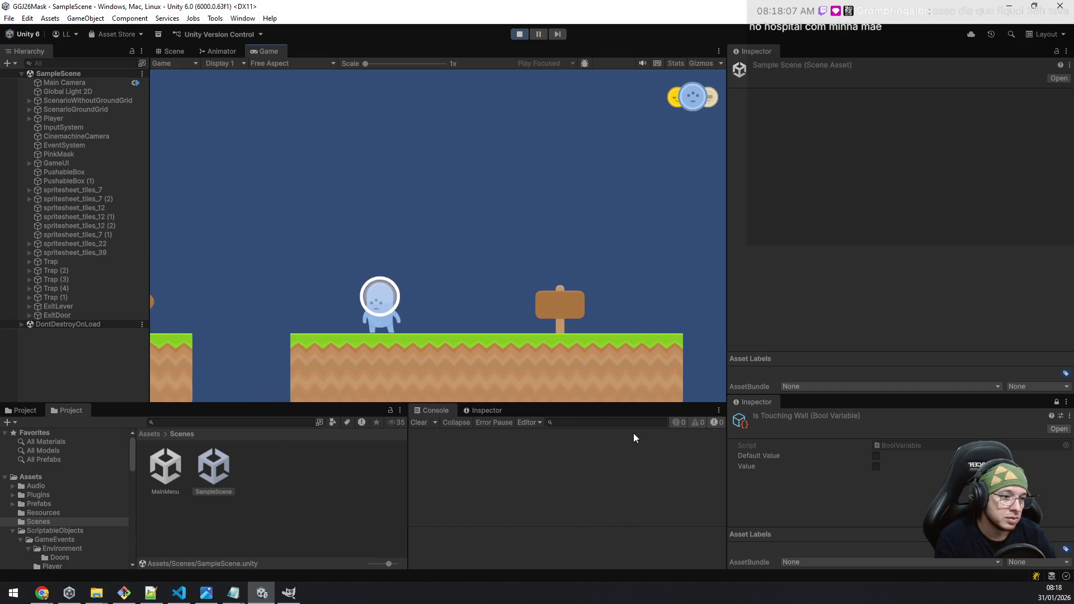
{"action": "key", "text": "a"}
{"action": "key", "text": "space"}
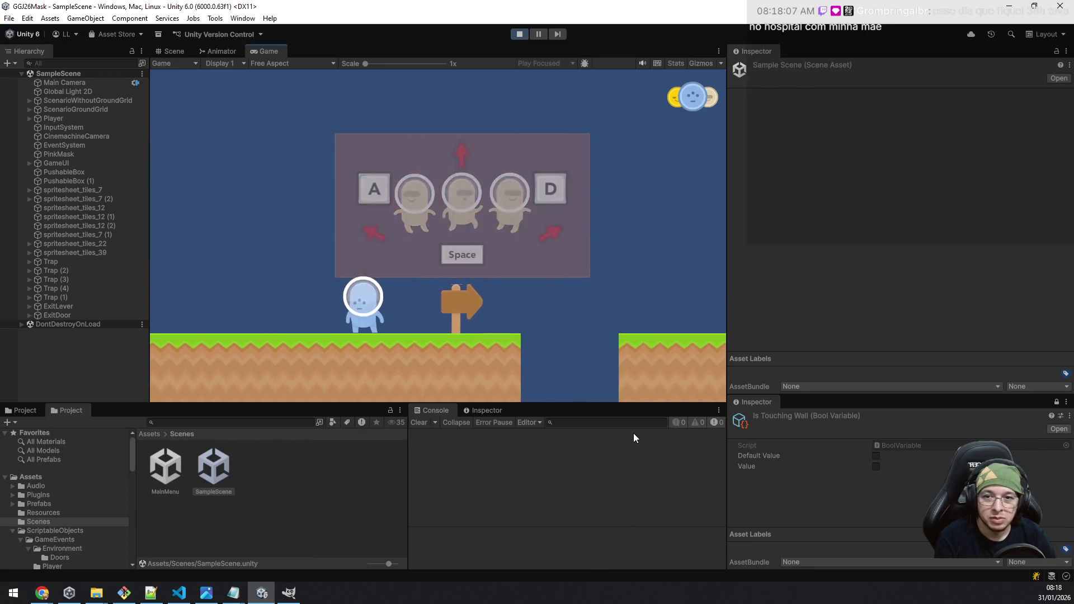
Step: Cycle masks to yellow, push the box left and jump over the crate
{"action": "key", "text": "q"}
{"action": "key", "text": "e"}
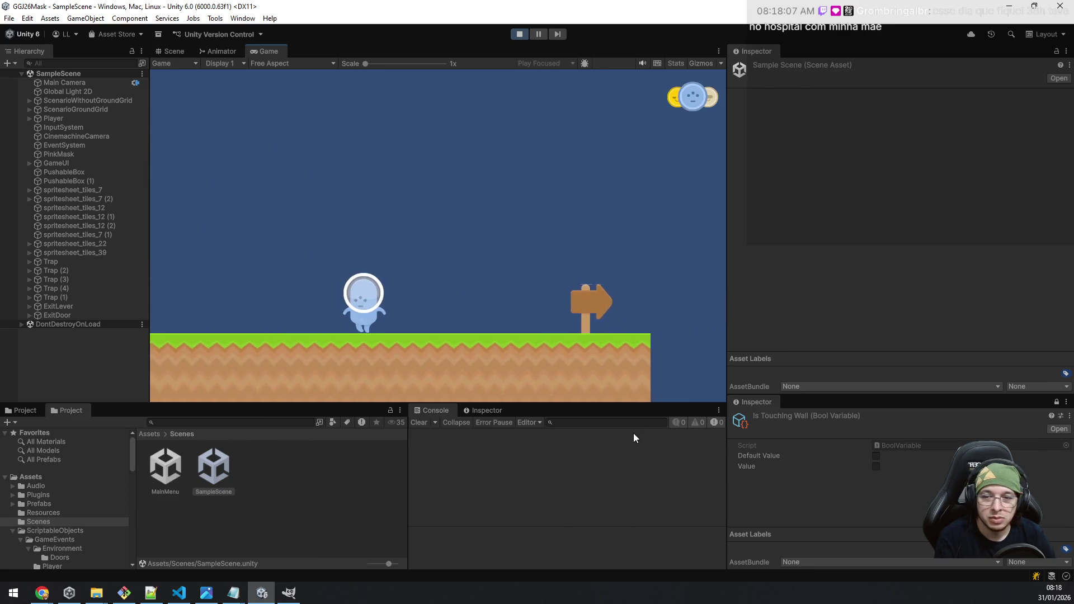
{"action": "key", "text": "space"}
{"action": "key", "text": "a"}
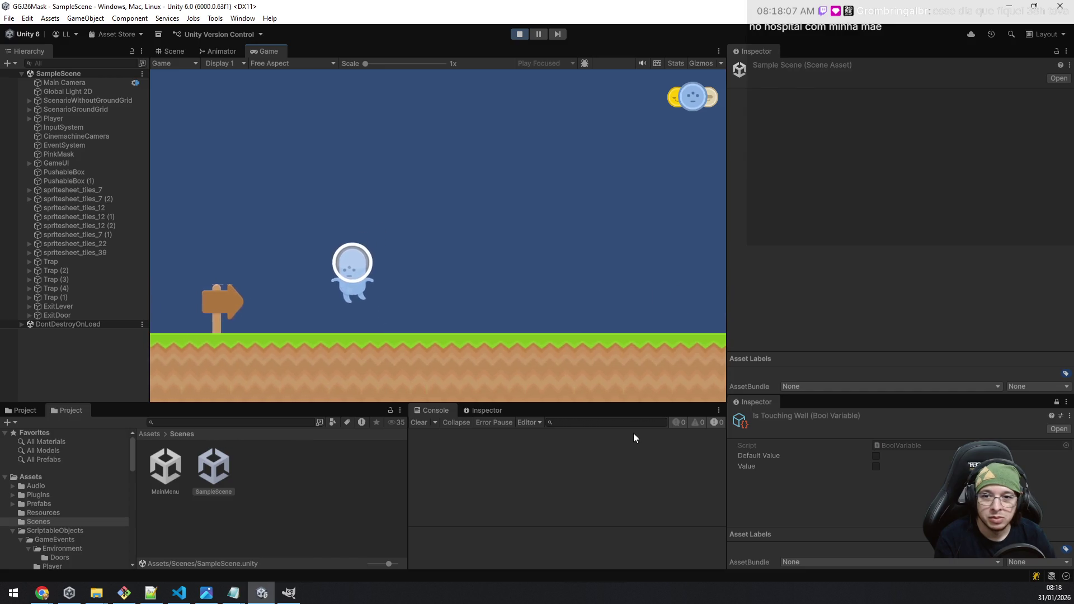
{"action": "key", "text": "e"}
{"action": "key", "text": "e"}
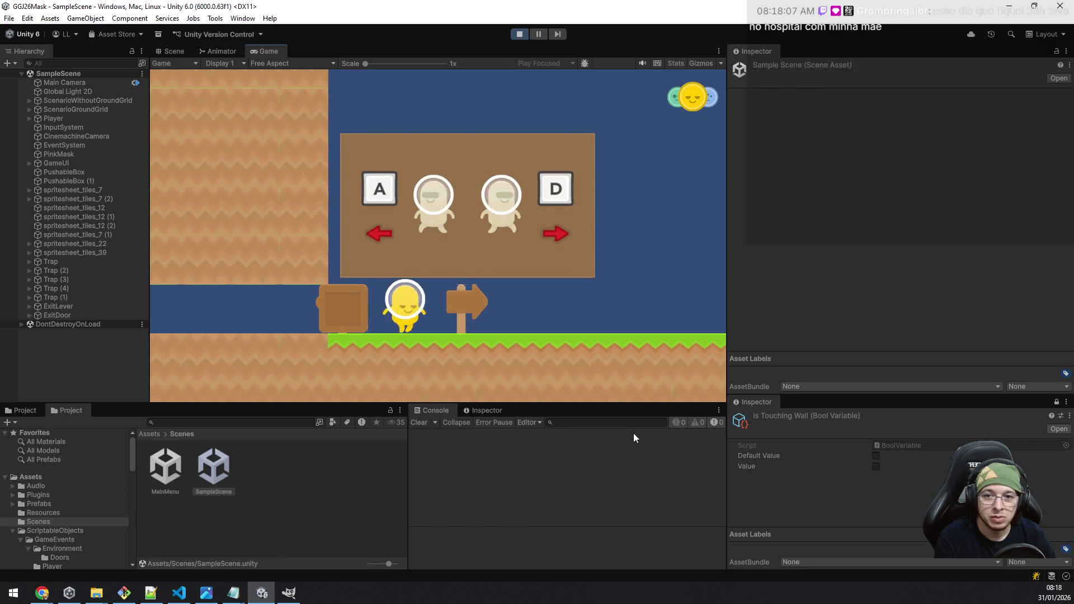
{"action": "key", "text": "a"}
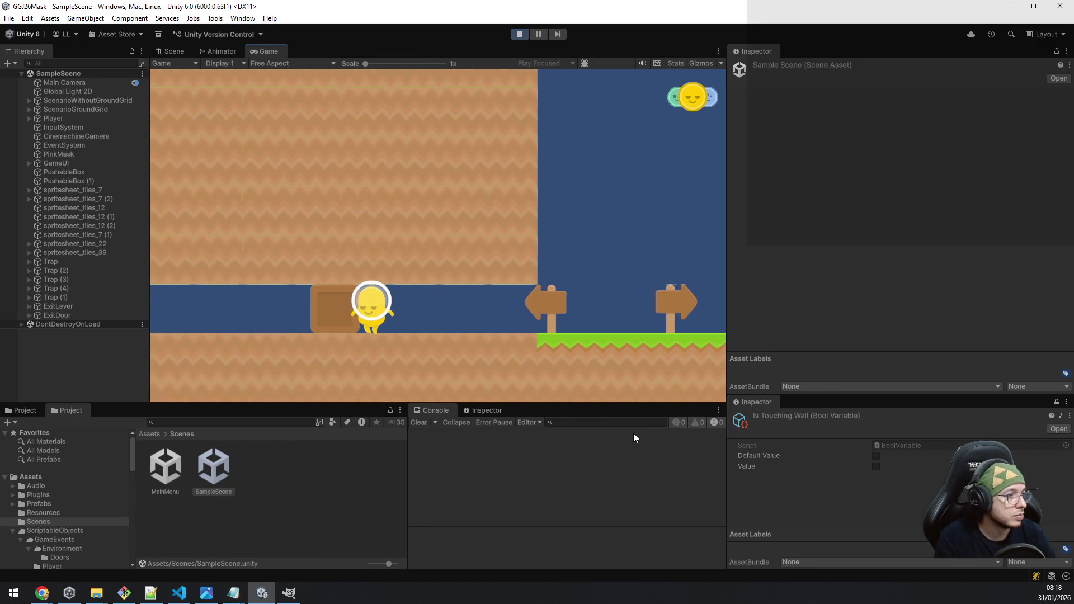
{"action": "key", "text": "a"}
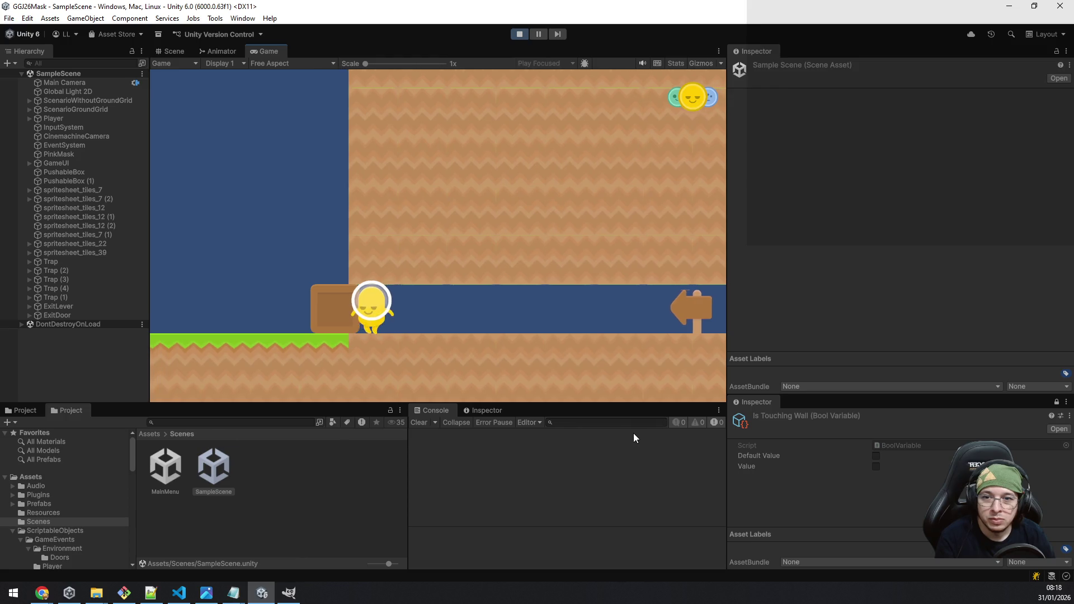
{"action": "key", "text": "space"}
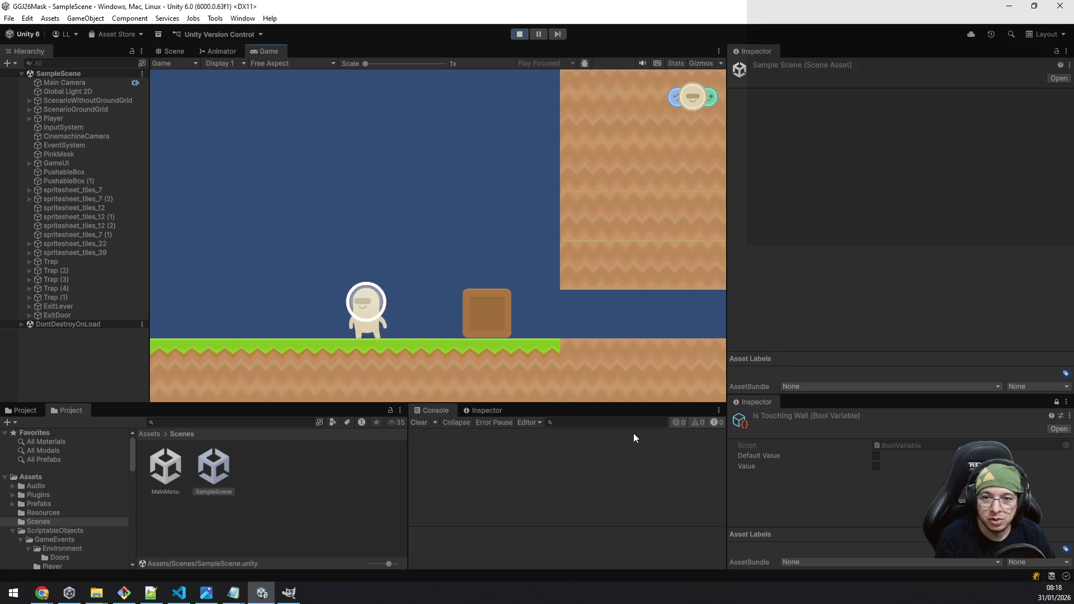
Step: Switch to the blue mask and walk left past EXIT onto the lever, triggering a NullReferenceException
{"action": "key", "text": "q"}
{"action": "key", "text": "a"}
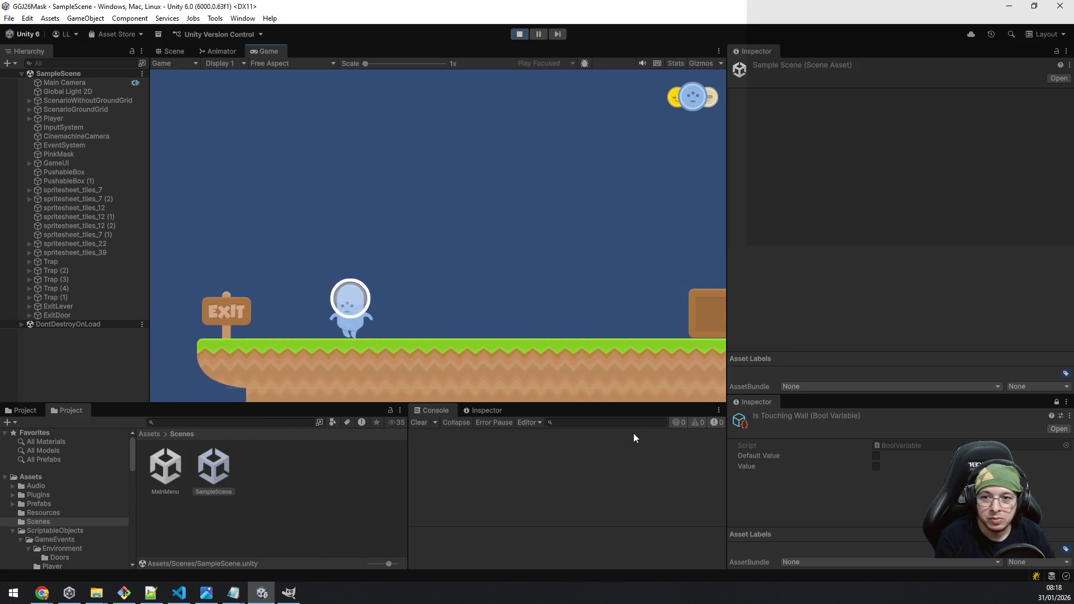
{"action": "key", "text": "a"}
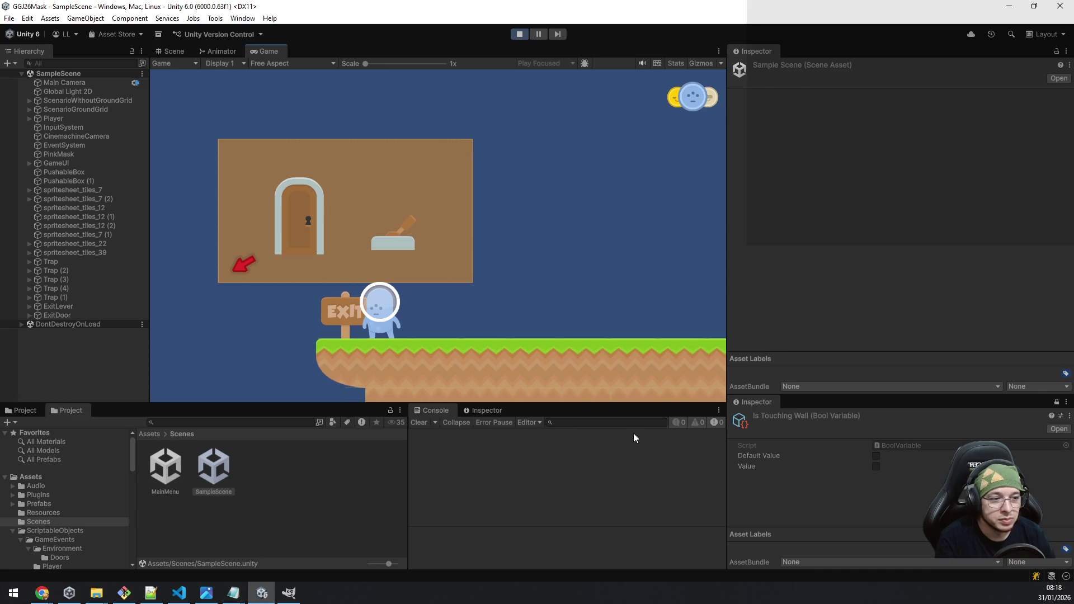
{"action": "key", "text": "a"}
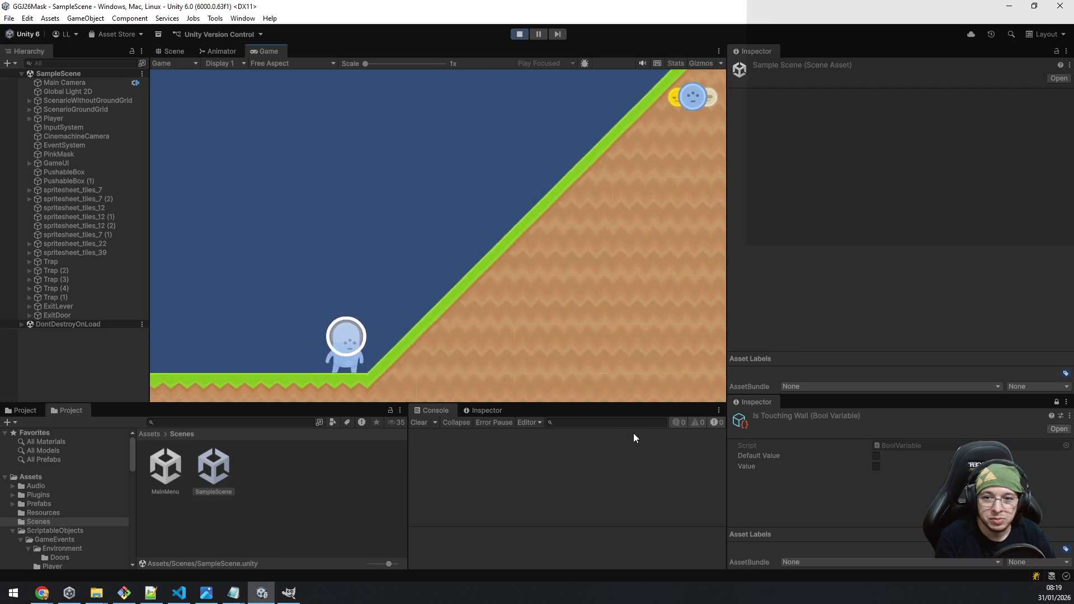
{"action": "key", "text": "a"}
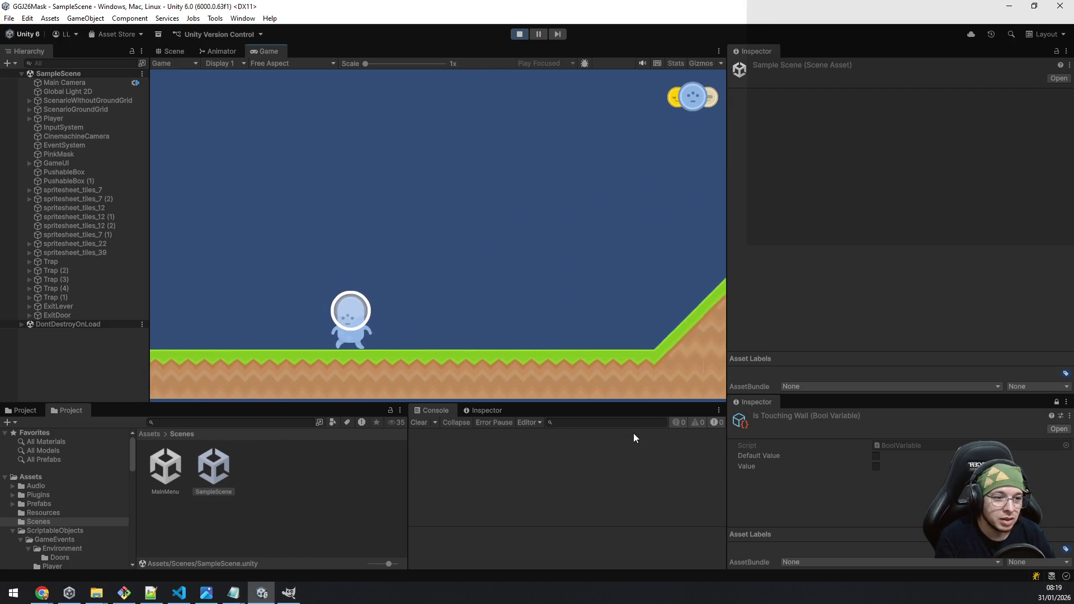
{"action": "key", "text": "a"}
{"action": "key", "text": "a"}
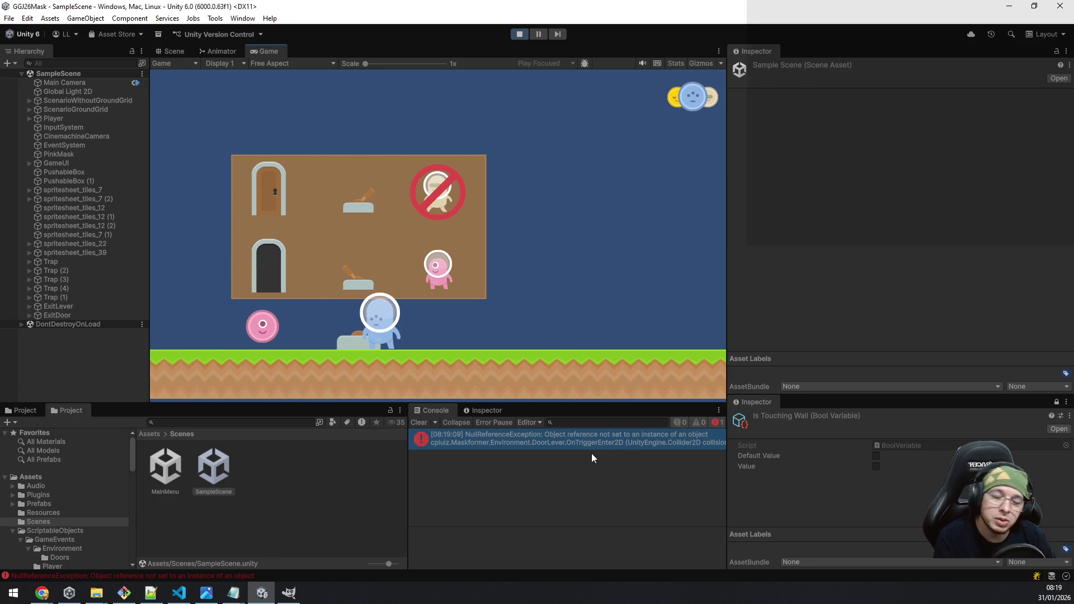
Step: Step the player off the lever and inspect the ExitDoor and ExitLever Door Lever components
{"action": "key", "text": "d"}
{"action": "left_click", "coordinate": [77, 313]}
{"action": "scroll", "coordinate": [967, 260], "scroll_direction": "down", "scroll_amount": 2}
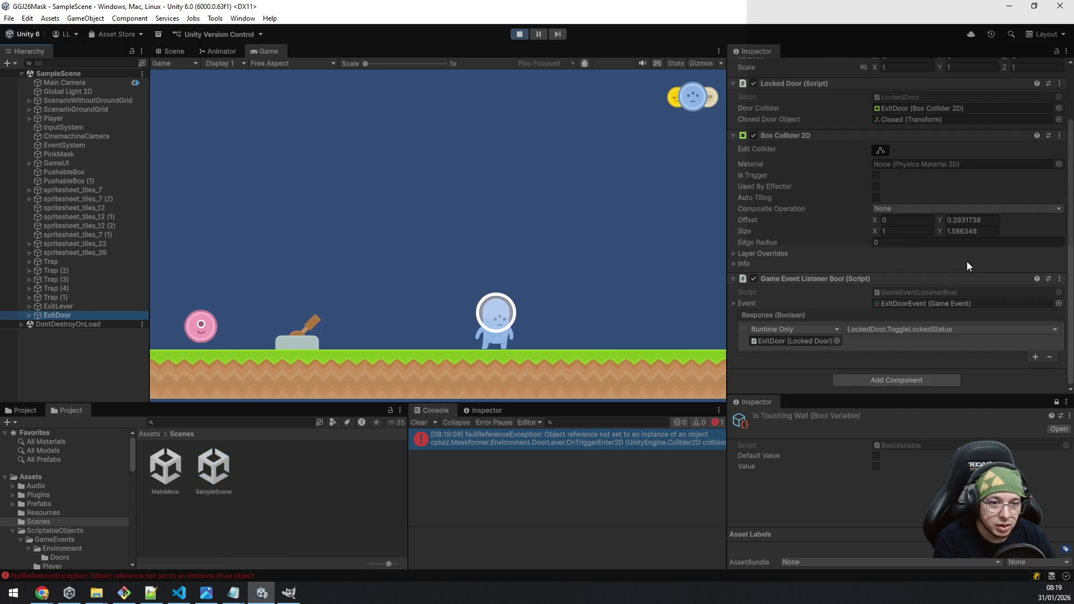
{"action": "left_click", "coordinate": [69, 307]}
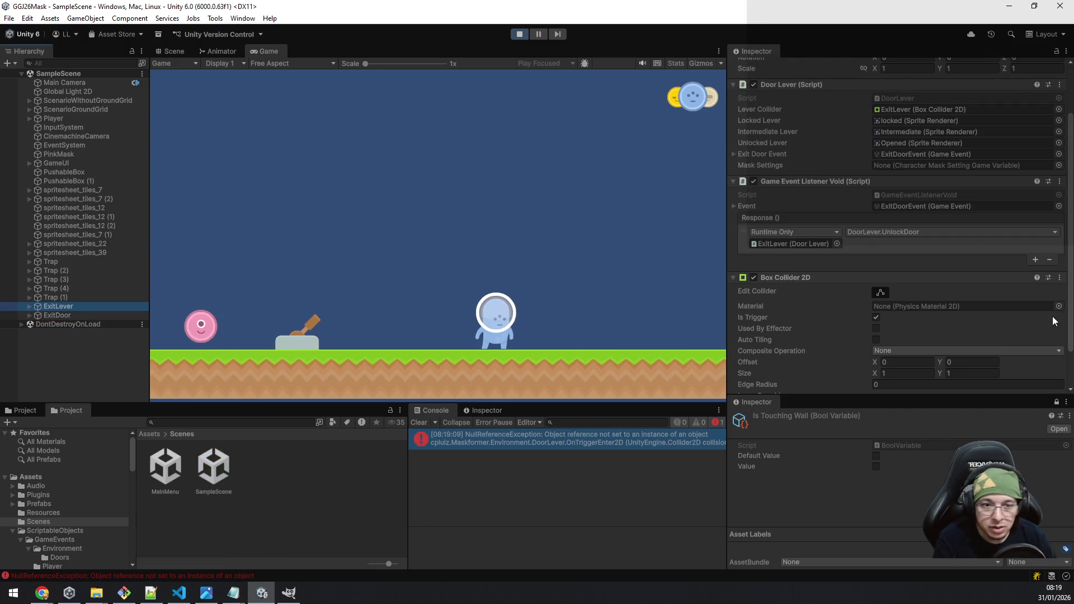
{"action": "scroll", "coordinate": [1037, 286], "scroll_direction": "down", "scroll_amount": 1}
{"action": "scroll", "coordinate": [989, 217], "scroll_direction": "up", "scroll_amount": 3}
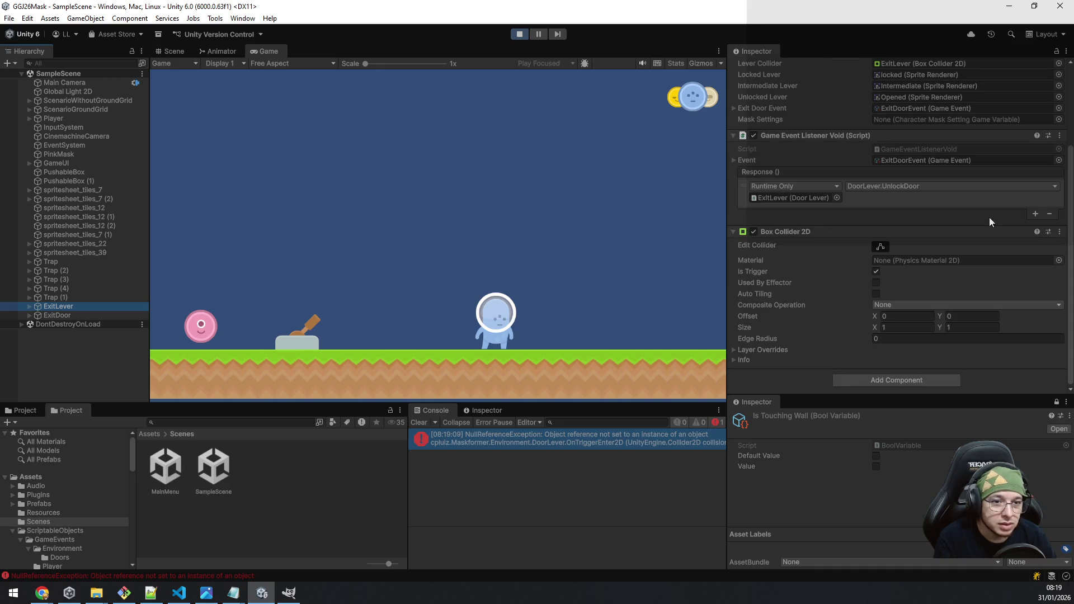
{"action": "scroll", "coordinate": [990, 217], "scroll_direction": "up", "scroll_amount": 1}
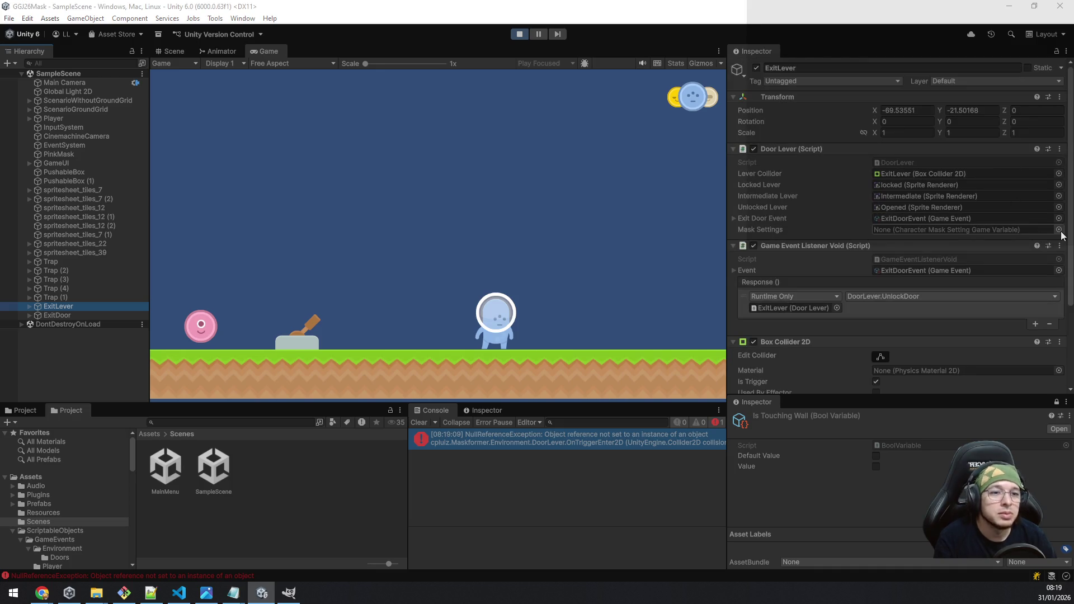
Step: Set ExitLever's Mask Settings to PlayerMask and copy the Door Lever component values
{"action": "left_click", "coordinate": [1059, 230]}
{"action": "double_click", "coordinate": [571, 270]}
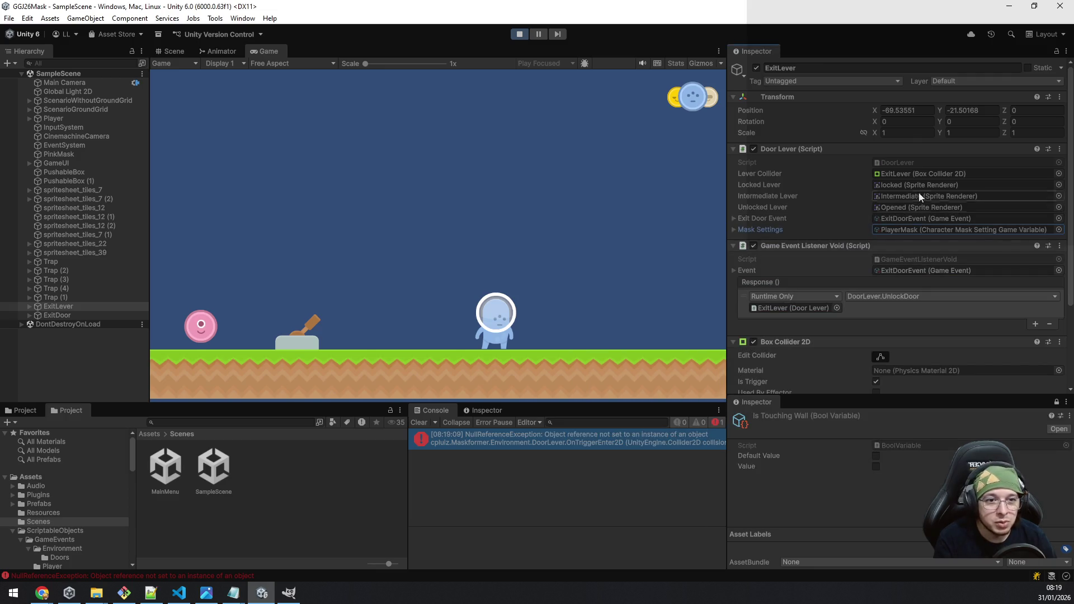
{"action": "right_click", "coordinate": [896, 151]}
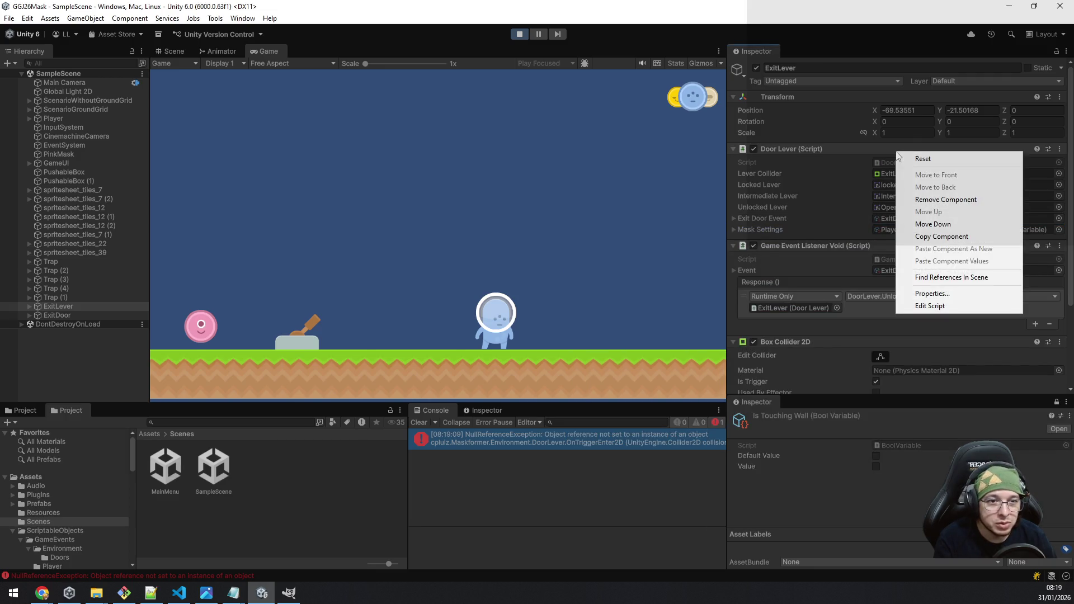
{"action": "left_click", "coordinate": [978, 236]}
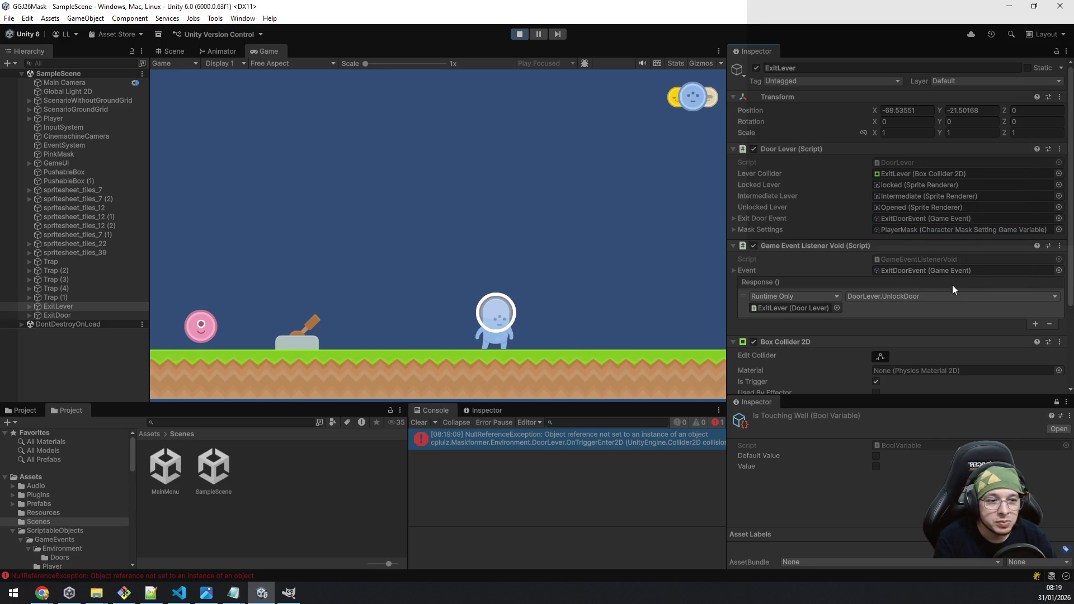
{"action": "key", "text": "Left"}
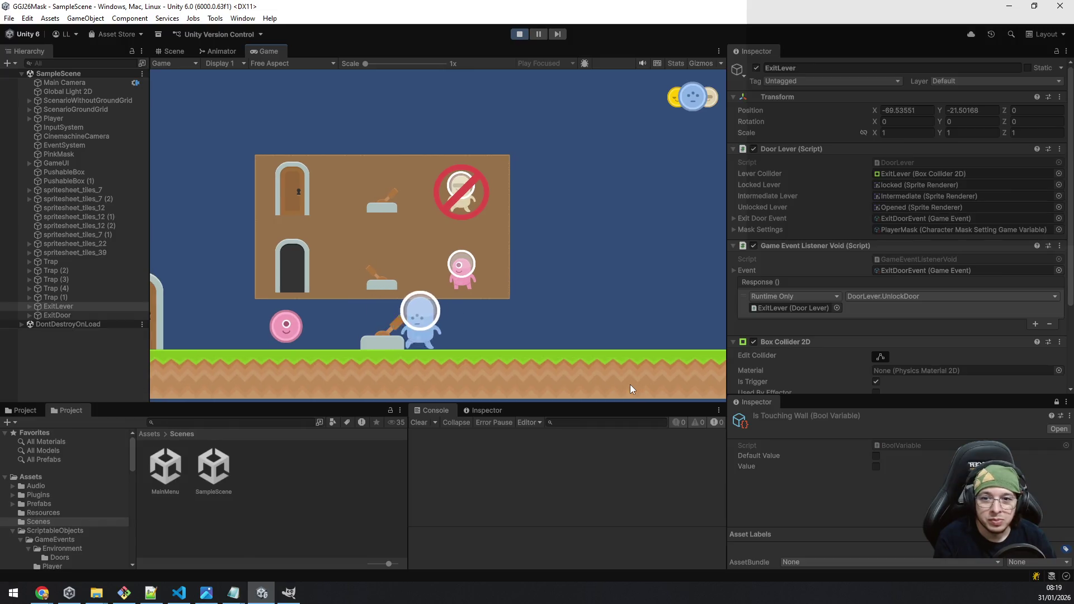
Step: Walk onto the lever to open the exit door, enter the doorway, and jump out
{"action": "key", "text": "Right"}
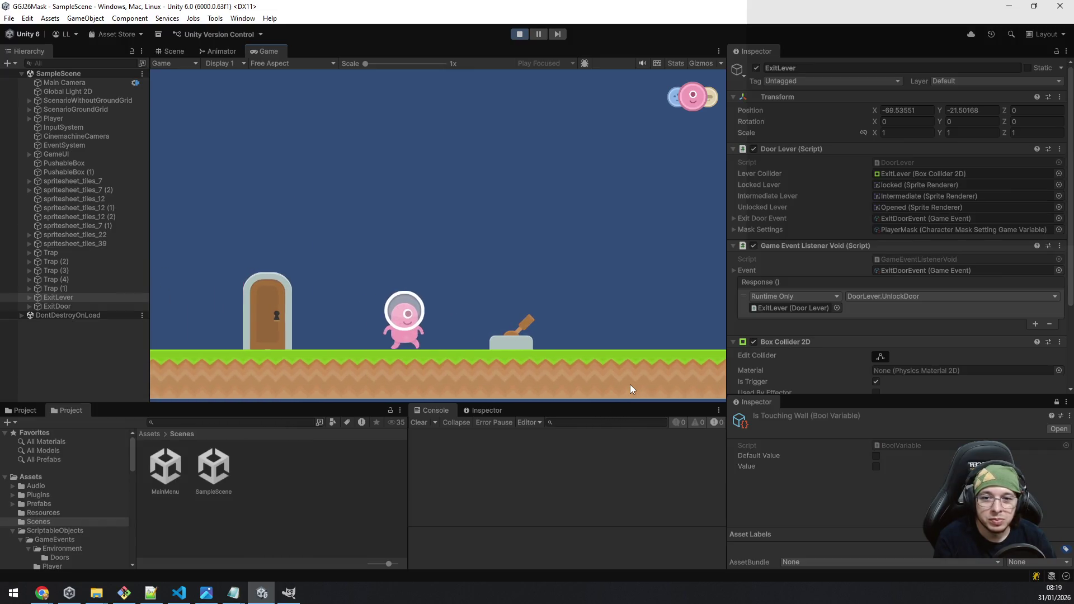
{"action": "key", "text": "Right"}
{"action": "key", "text": "Left"}
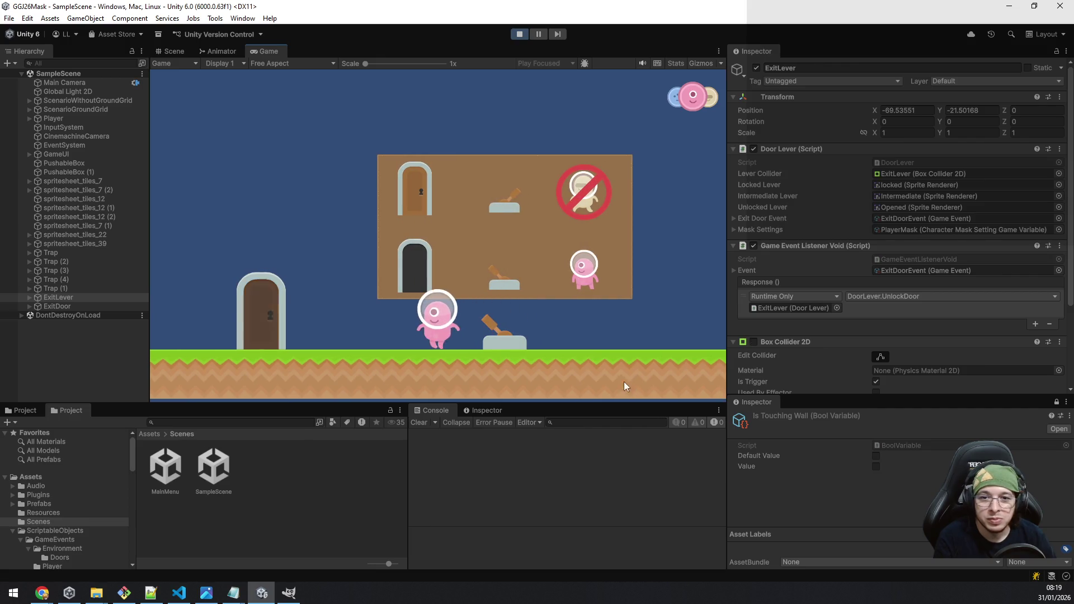
{"action": "key", "text": "Left"}
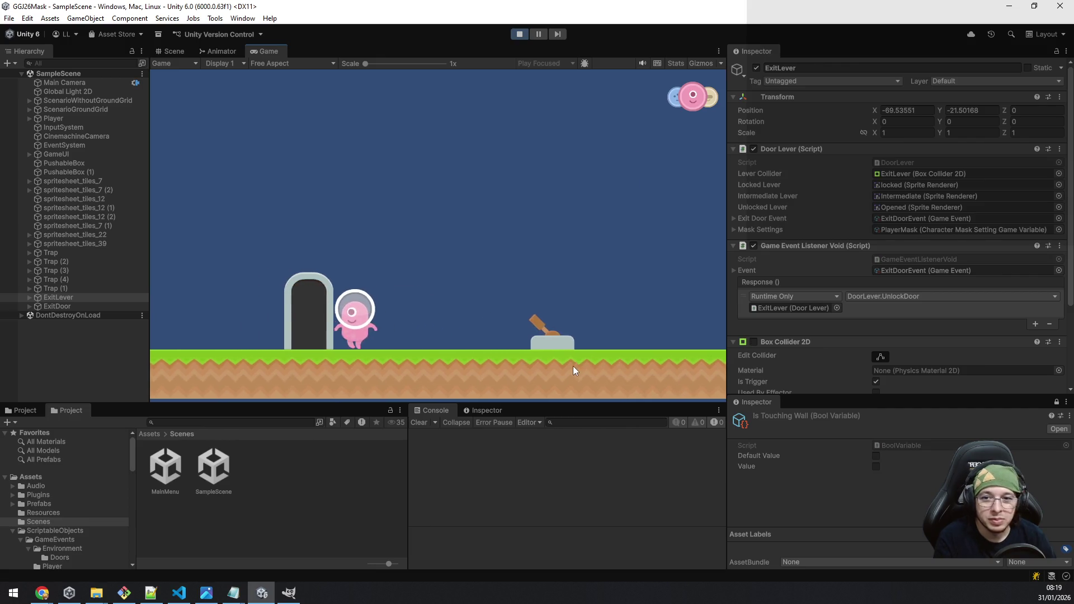
{"action": "key", "text": "Right"}
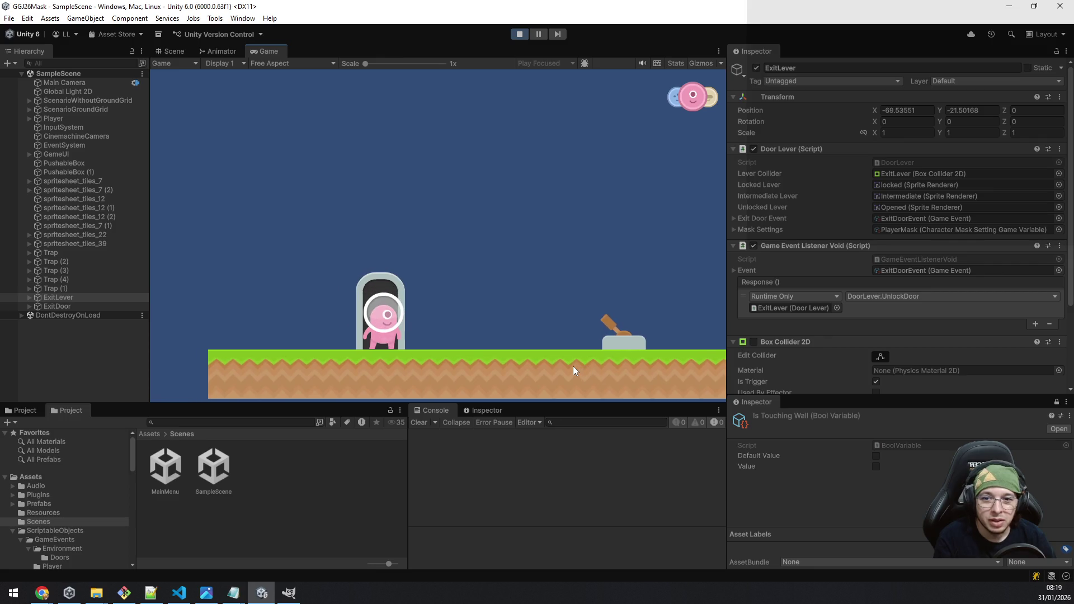
{"action": "key", "text": "space"}
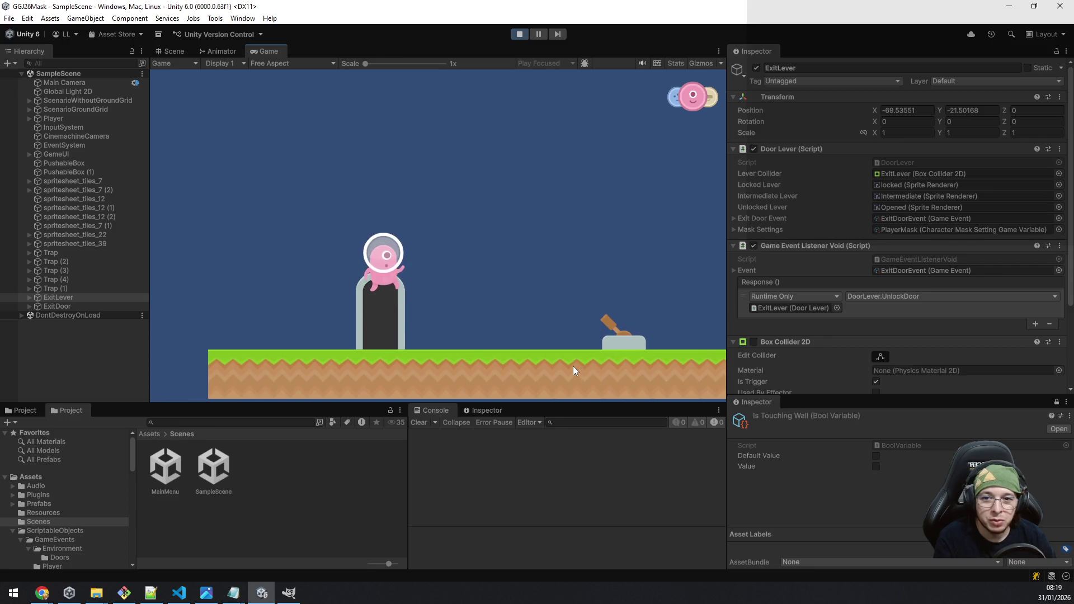
{"action": "key", "text": "space"}
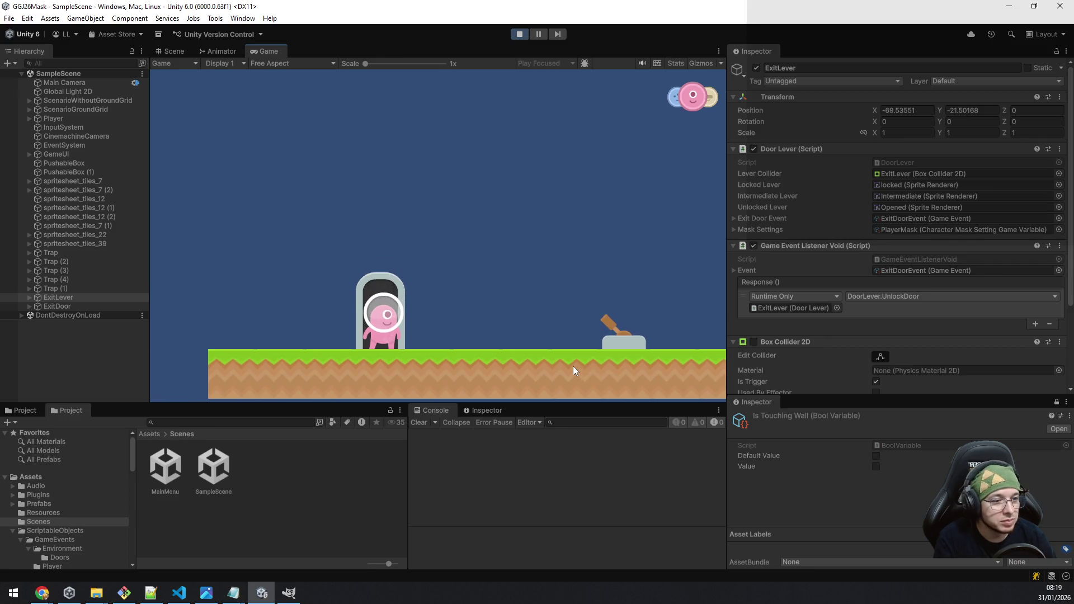
Step: Walk left from the door, then jump back toward it while cycling masks
{"action": "key", "text": "Left"}
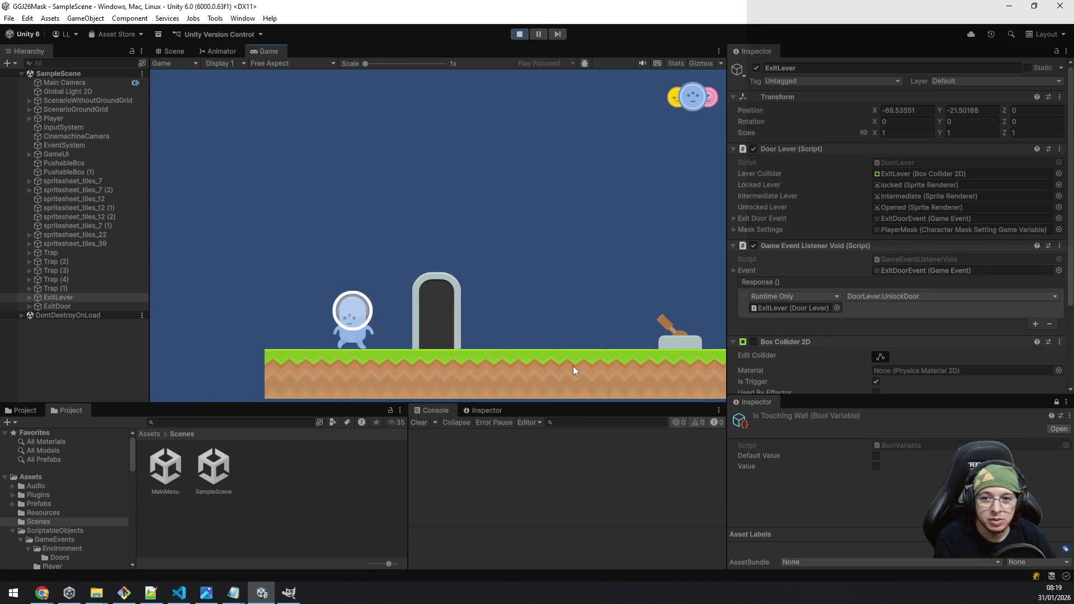
{"action": "key", "text": "space"}
{"action": "key", "text": "e"}
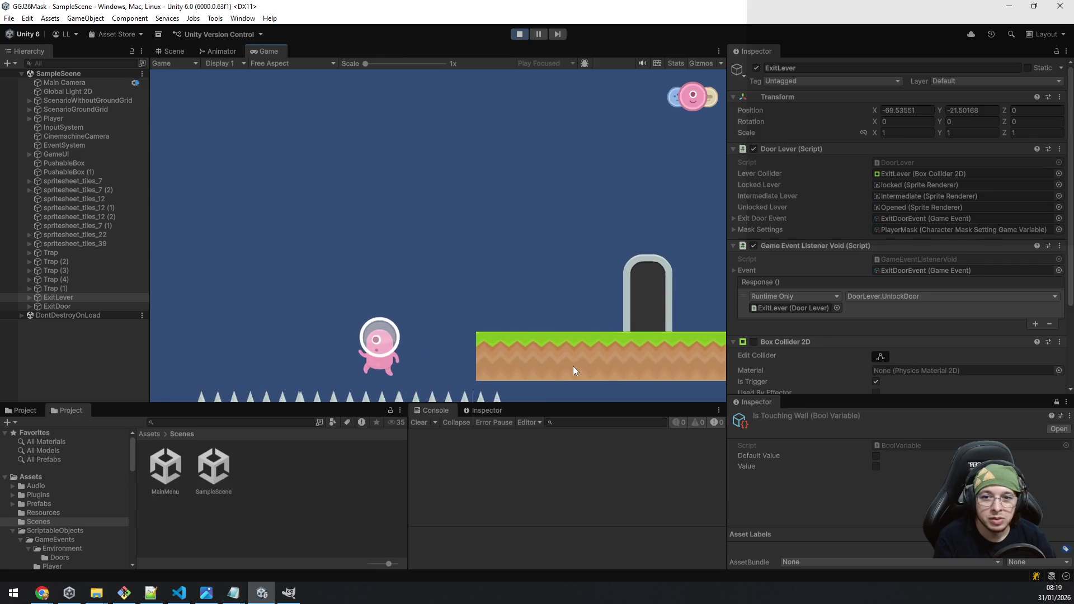
{"action": "key", "text": "Right"}
{"action": "key", "text": "space"}
{"action": "key", "text": "e"}
Step: Jump left over the spikes, step off the platform, and return to the door
{"action": "key", "text": "Left"}
{"action": "key", "text": "space"}
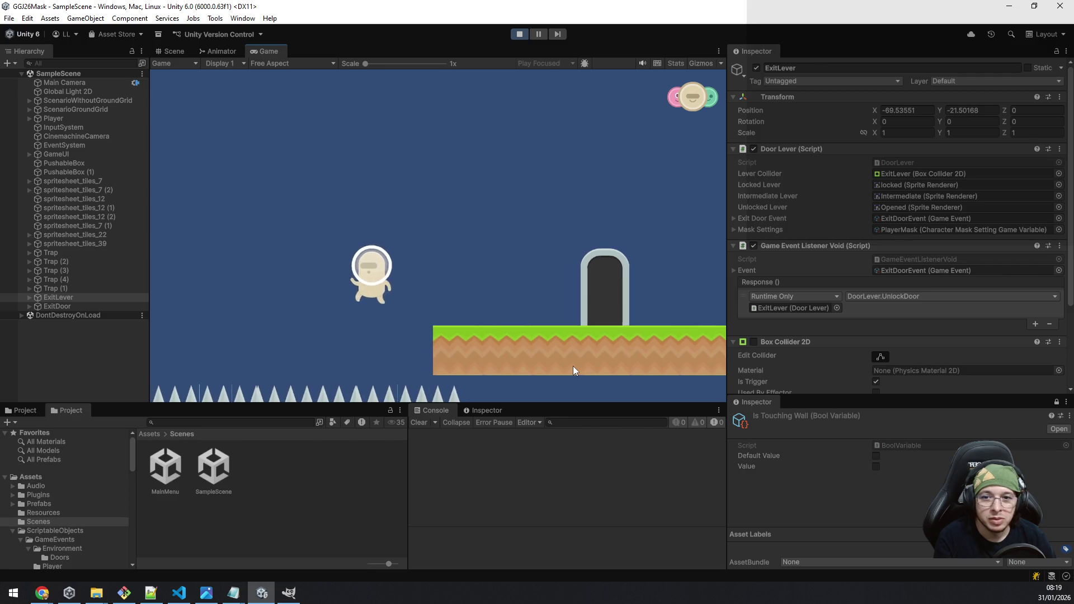
{"action": "key", "text": "Left"}
{"action": "key", "text": "space"}
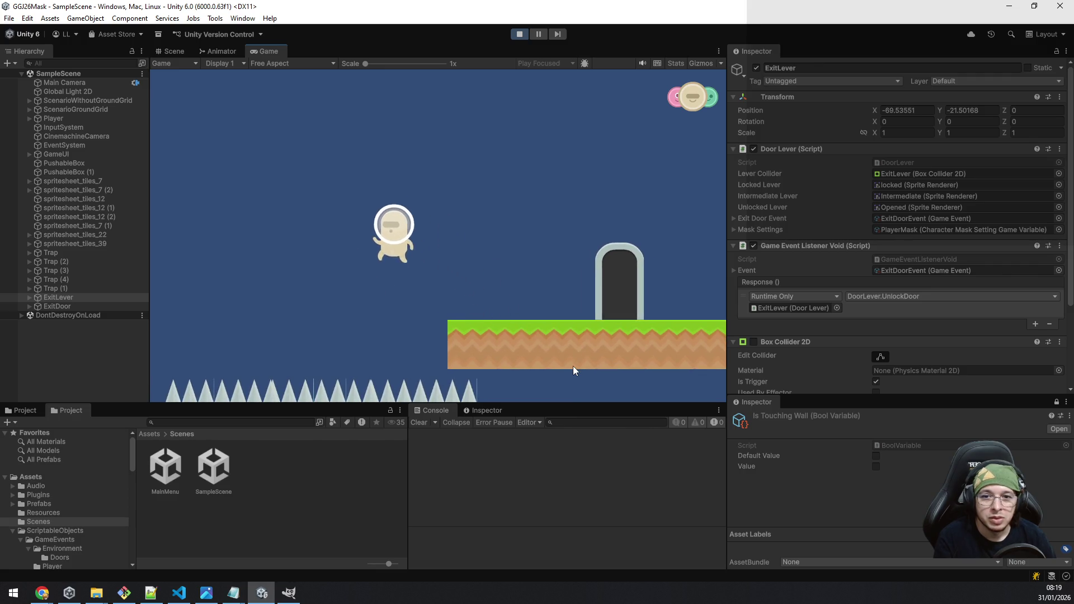
{"action": "key", "text": "Left"}
{"action": "key", "text": "Right"}
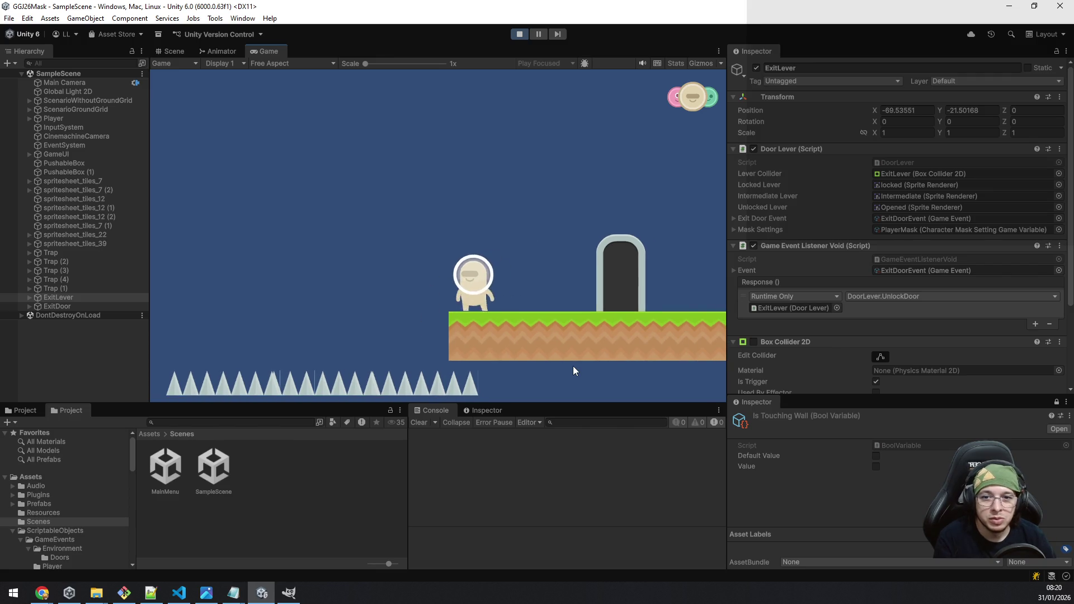
Step: Walk right cycling masks to the yellow one and climb toward the slope
{"action": "key", "text": "d"}
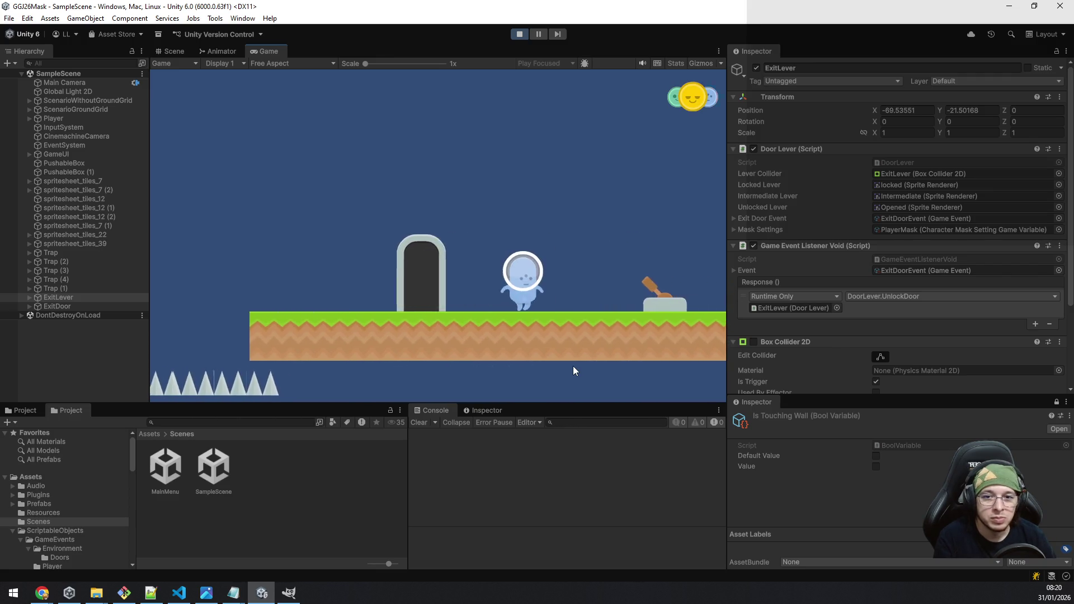
{"action": "key", "text": "e"}
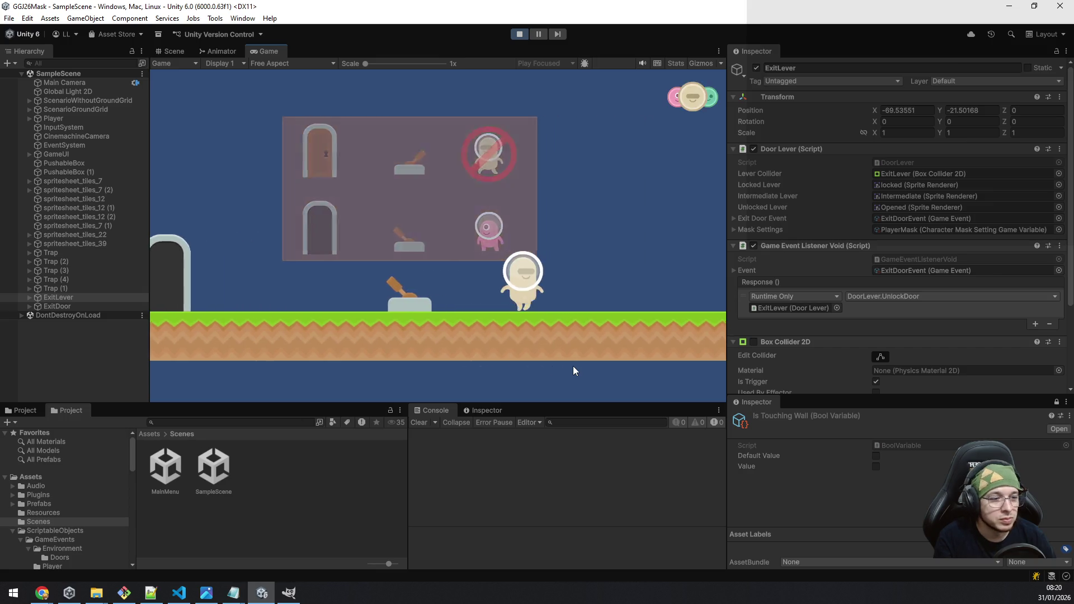
{"action": "key", "text": "e"}
{"action": "key", "text": "e"}
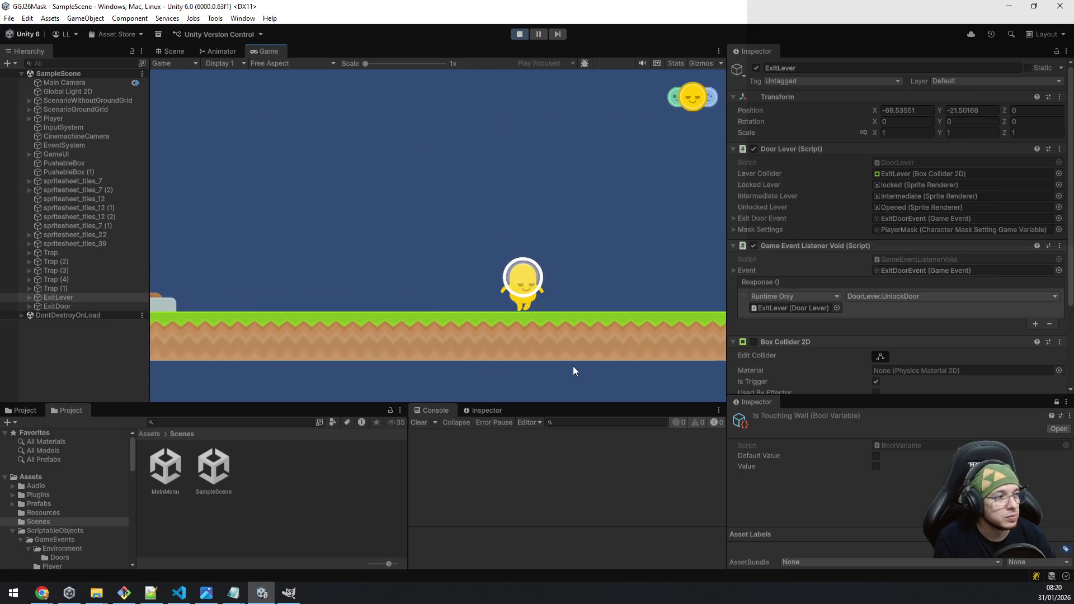
{"action": "key", "text": "d"}
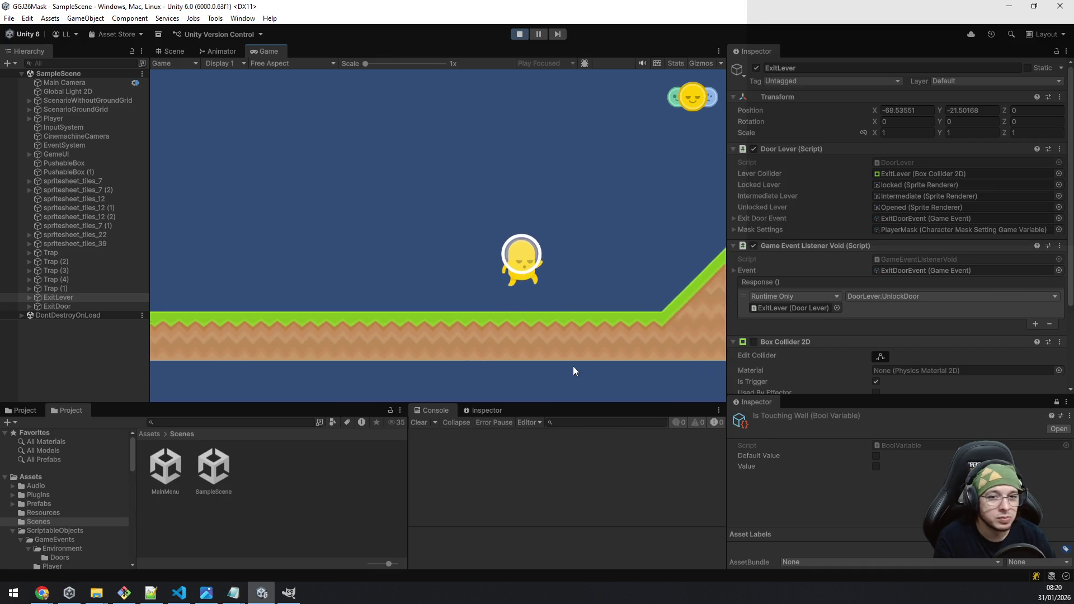
{"action": "key", "text": "d"}
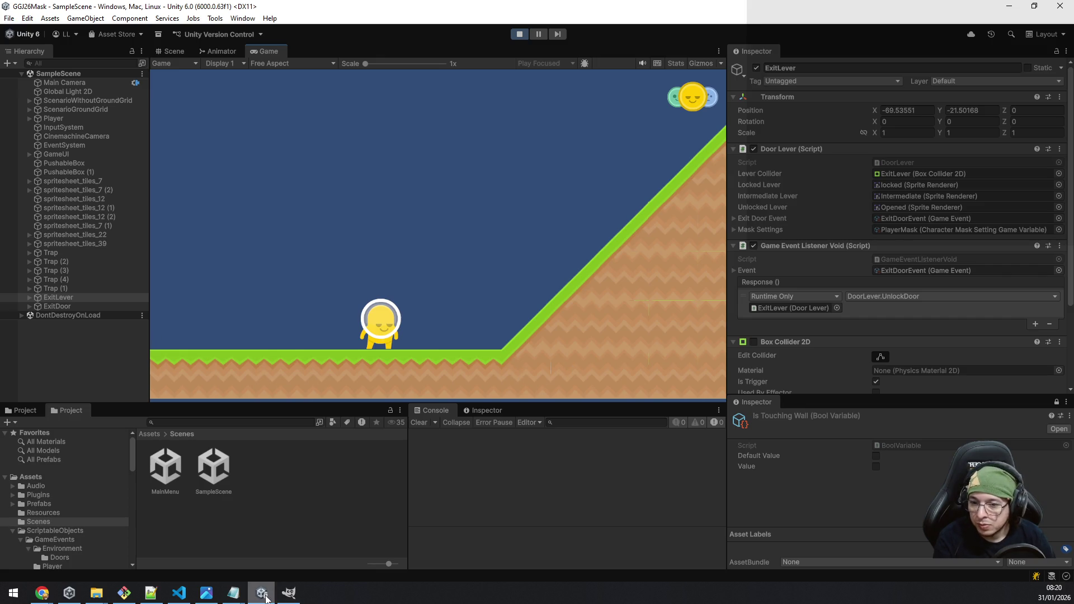
Step: Exit Play mode to end the playtest and resume scene editing
{"action": "left_click", "coordinate": [519, 35]}
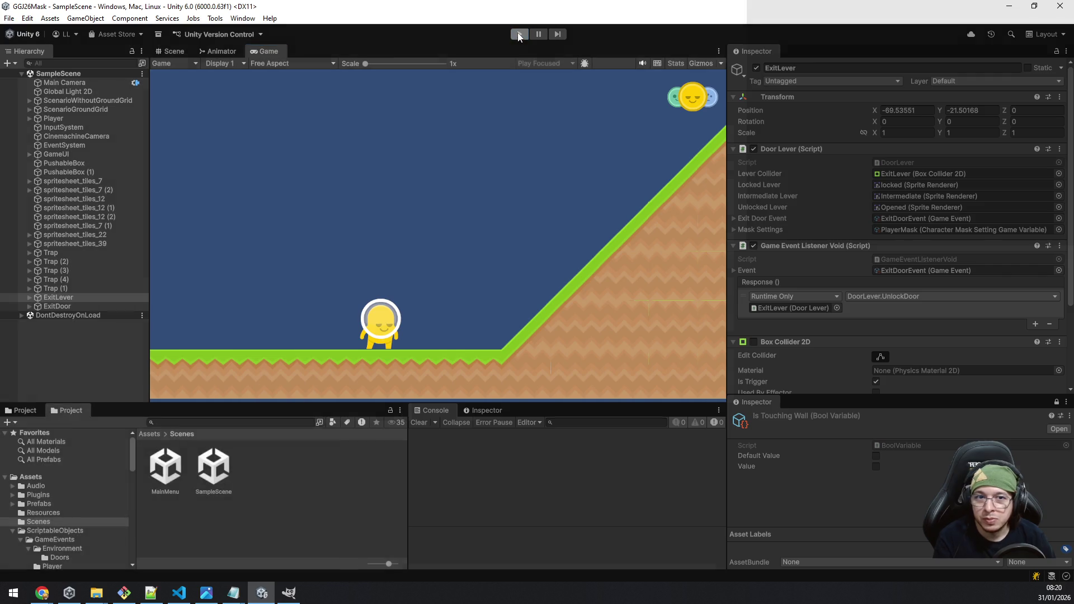
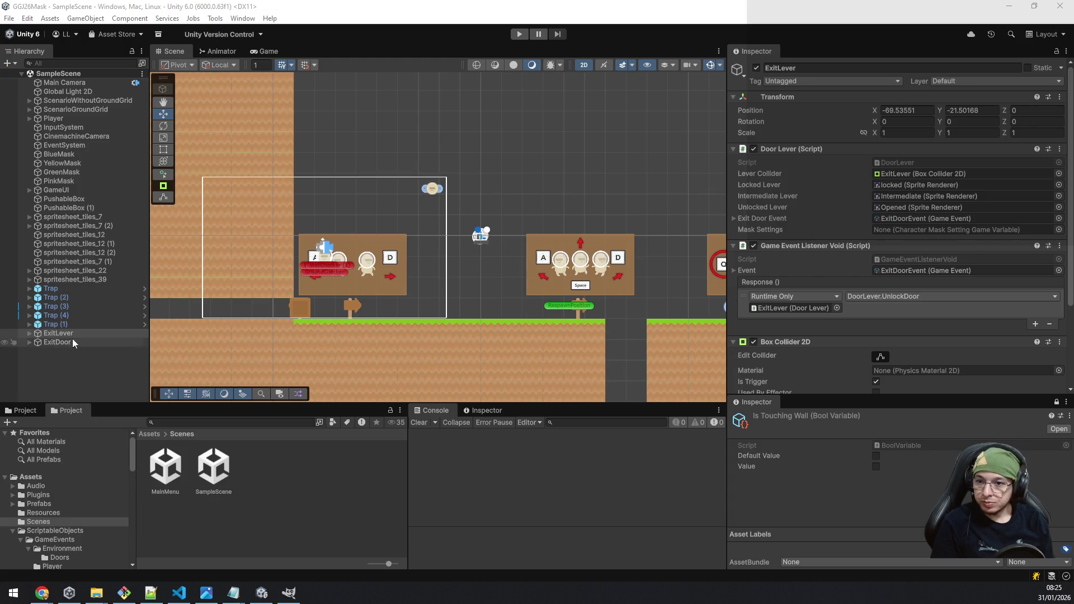
Step: Assign PlayerMask as the ExitLever's Mask Settings and save the scene
{"action": "double_click", "coordinate": [48, 335]}
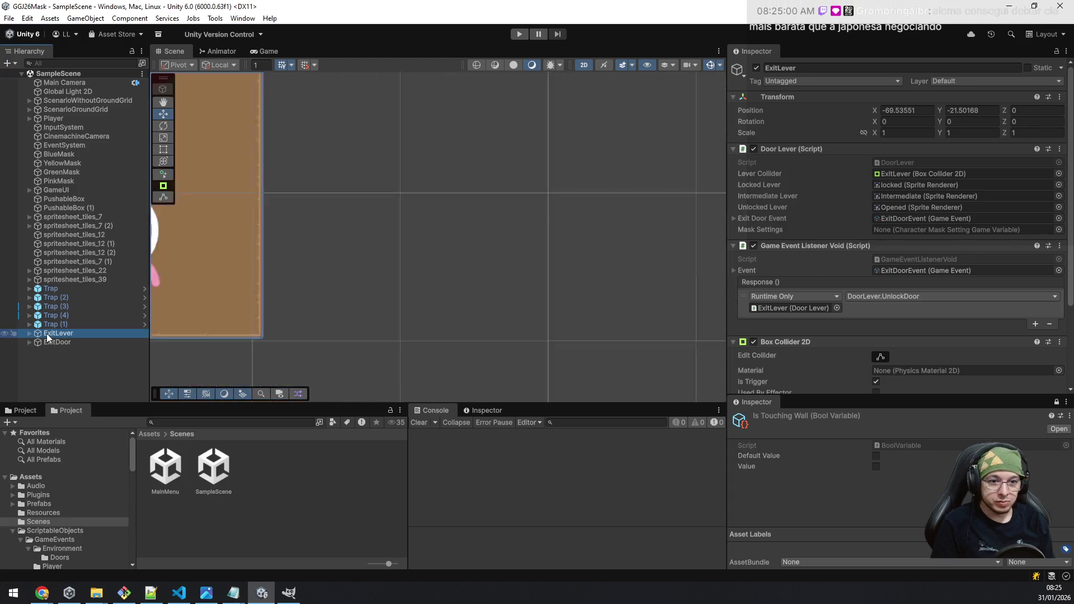
{"action": "left_click", "coordinate": [1059, 229]}
{"action": "double_click", "coordinate": [583, 269]}
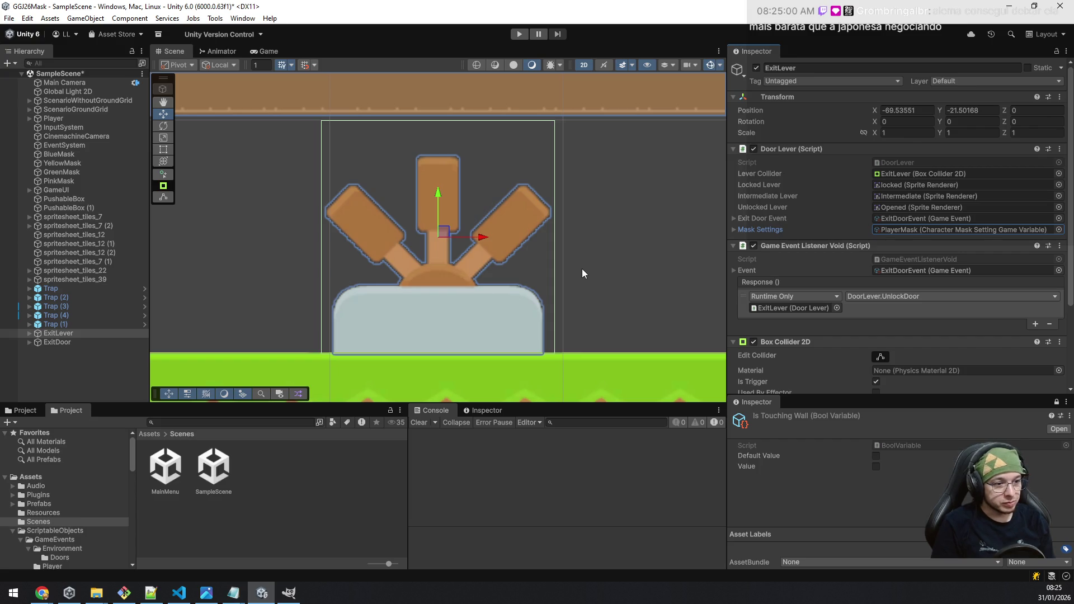
{"action": "key", "text": "ctrl+s"}
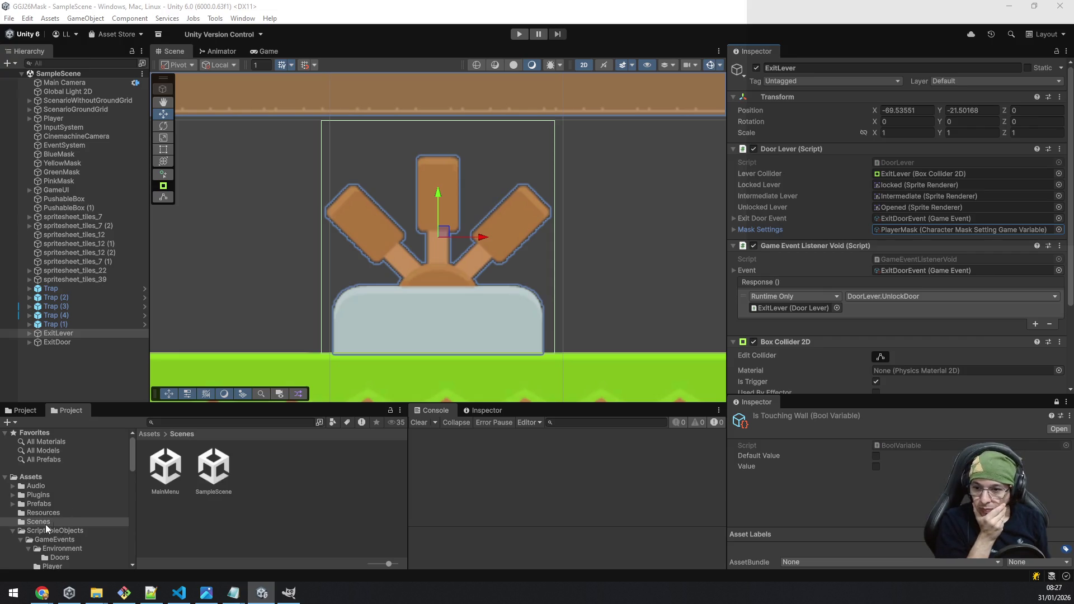
Step: Create a new folder named MainMenu inside Assets/Scripts
{"action": "left_click", "coordinate": [13, 531]}
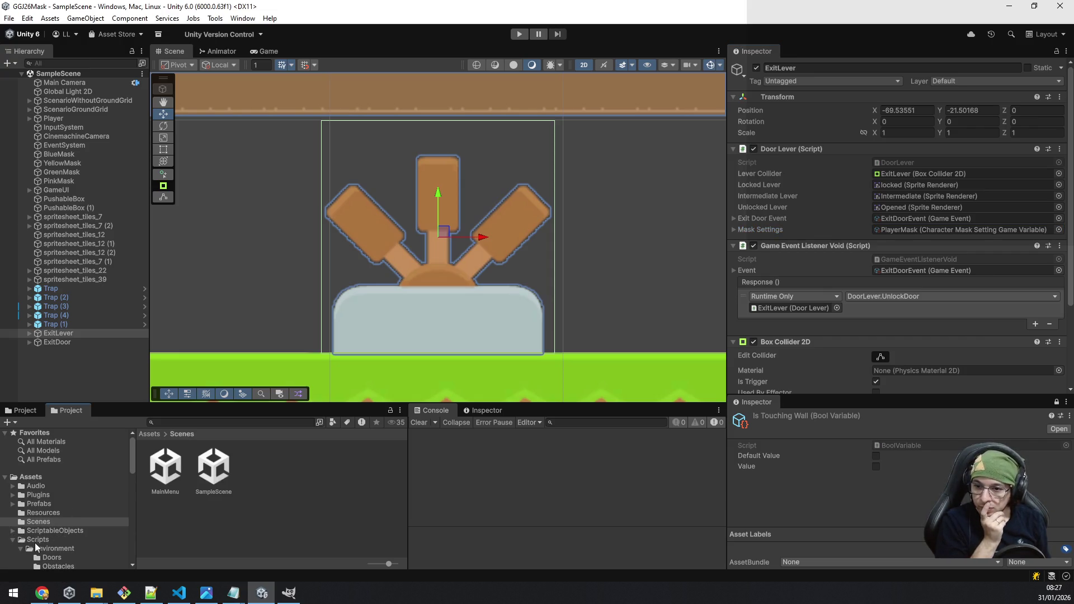
{"action": "left_click", "coordinate": [36, 541]}
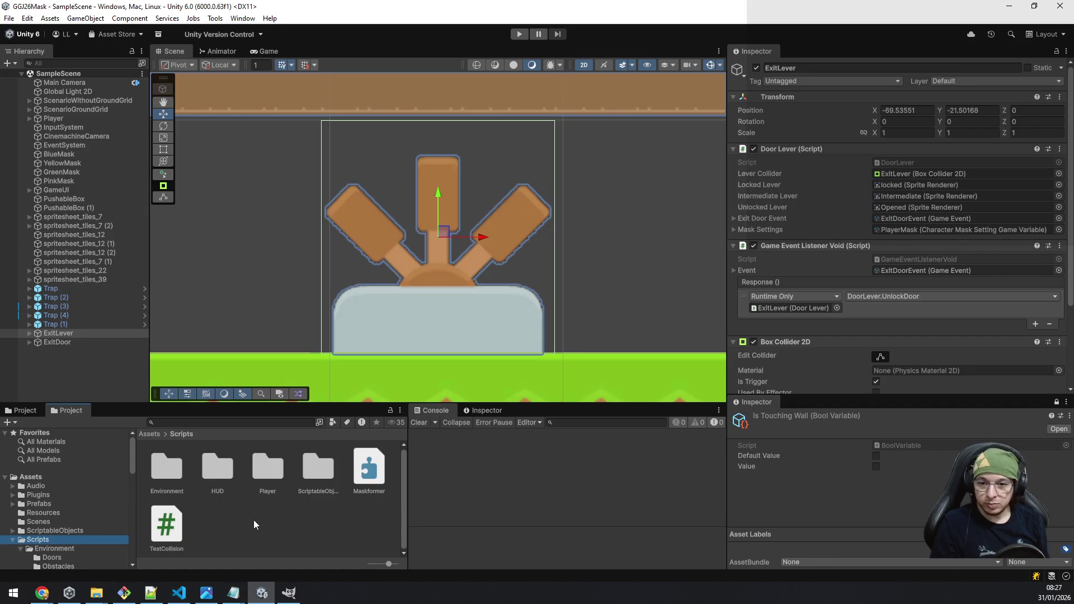
{"action": "right_click", "coordinate": [233, 525]}
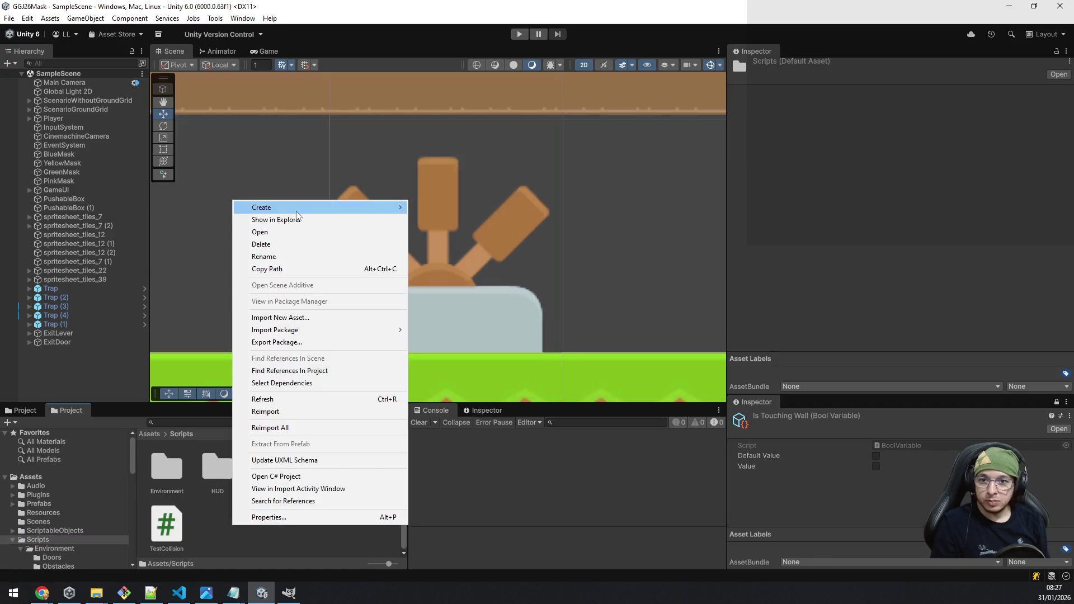
{"action": "mouse_move", "coordinate": [299, 208]}
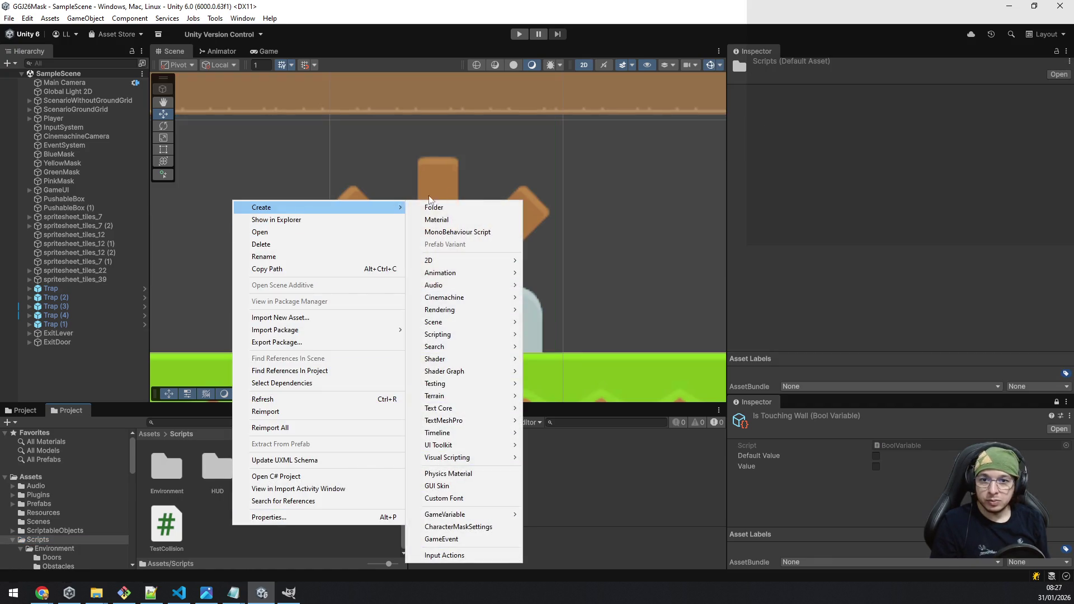
{"action": "left_click", "coordinate": [457, 207]}
{"action": "type", "text": "MainMenu"}
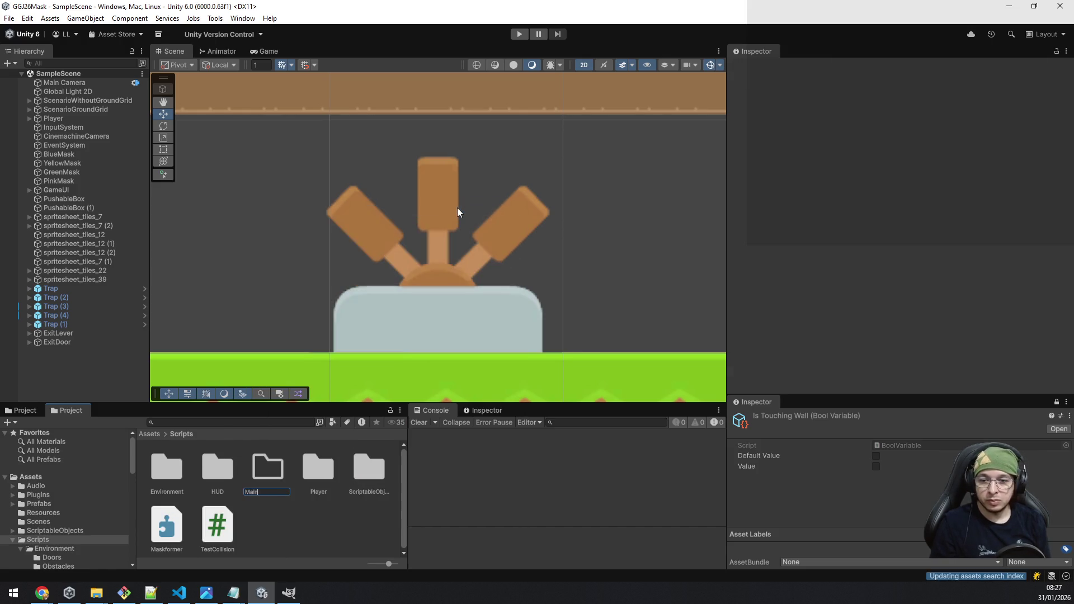
{"action": "key", "text": "Return"}
{"action": "key", "text": "Return"}
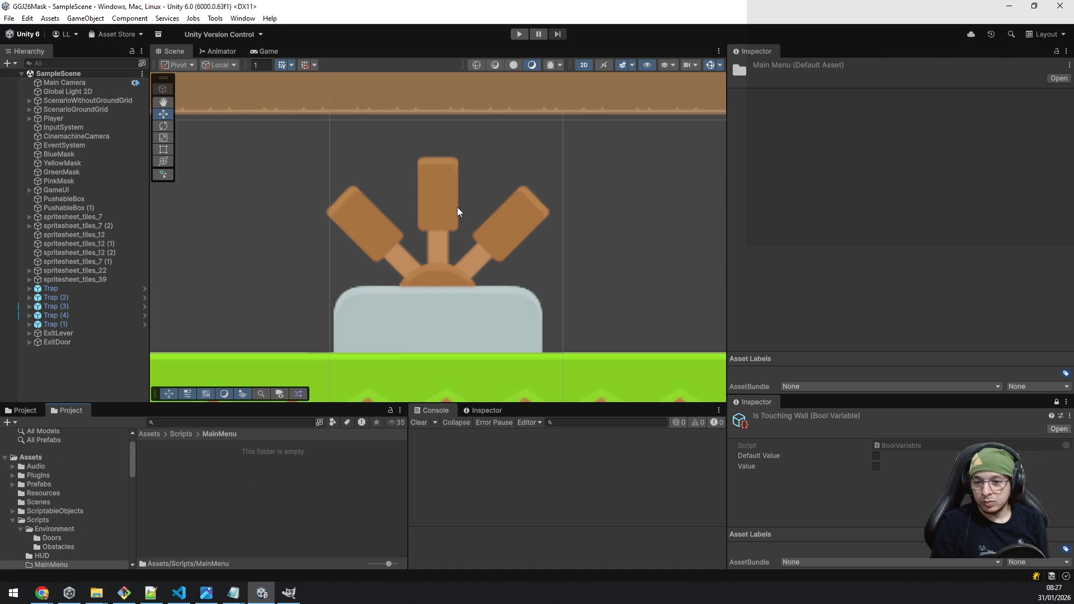
Step: Create a MonoBehaviour script named MainMenuController in the MainMenu folder
{"action": "right_click", "coordinate": [190, 482]}
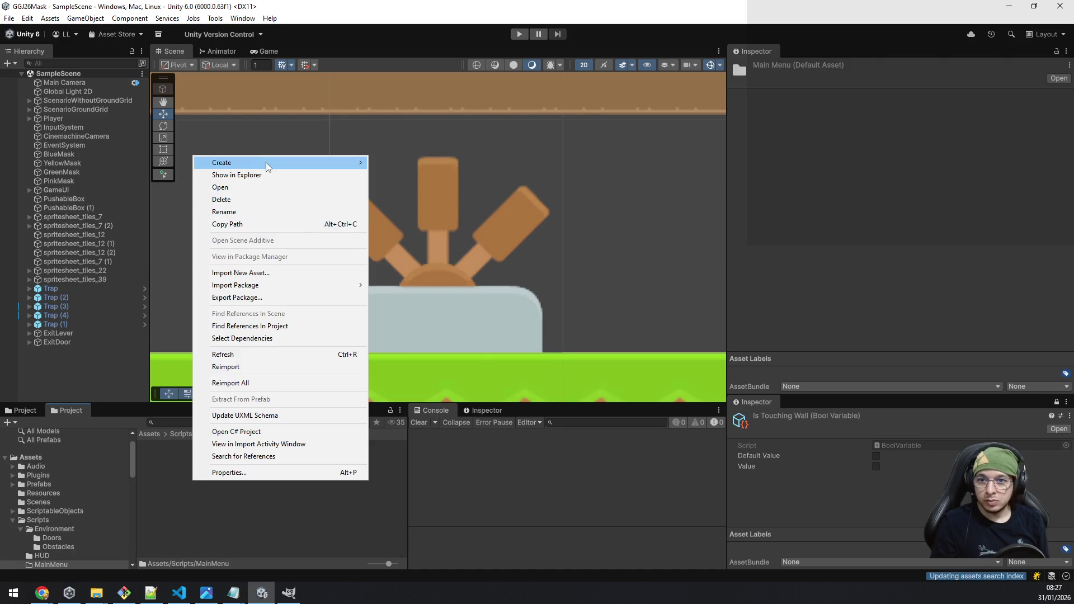
{"action": "mouse_move", "coordinate": [267, 166]}
{"action": "mouse_move", "coordinate": [437, 292]}
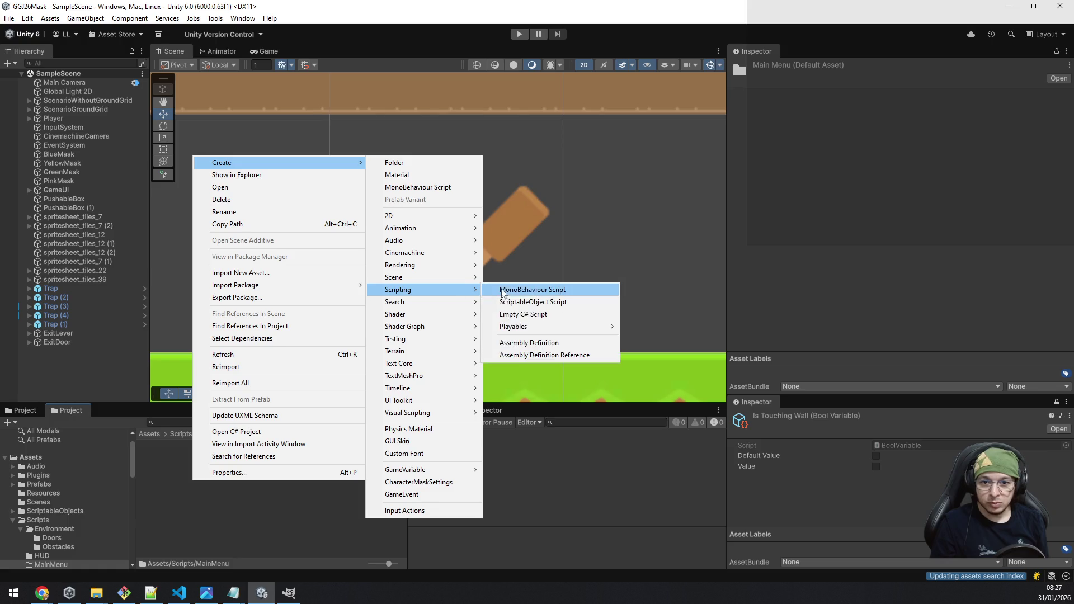
{"action": "left_click", "coordinate": [573, 294]}
{"action": "type", "text": "MainMenuContr"}
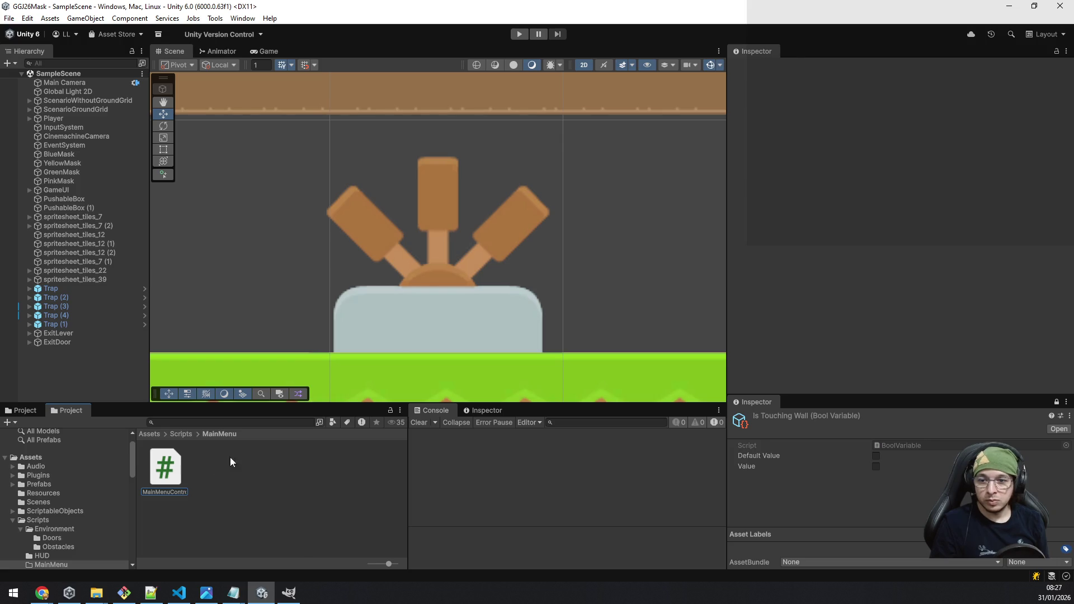
{"action": "key", "text": "Return"}
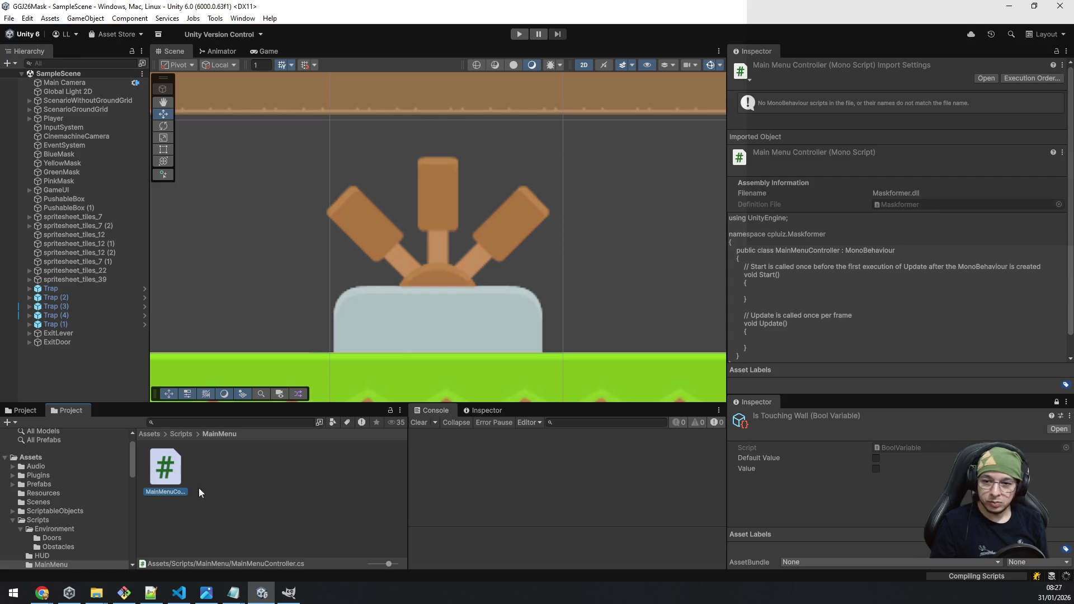
{"action": "left_click", "coordinate": [183, 525]}
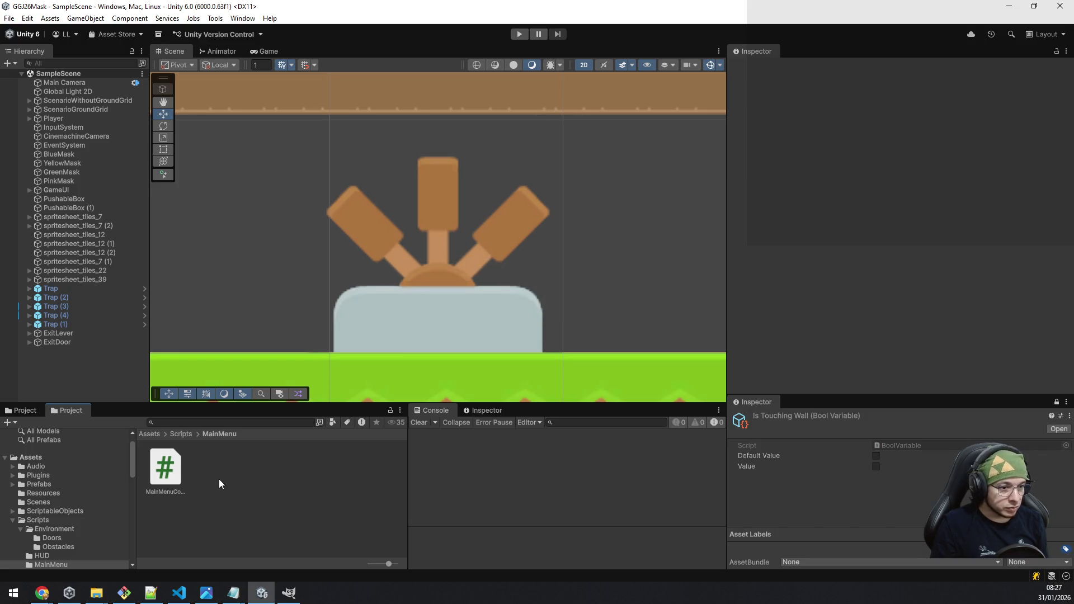
{"action": "right_click", "coordinate": [209, 484]}
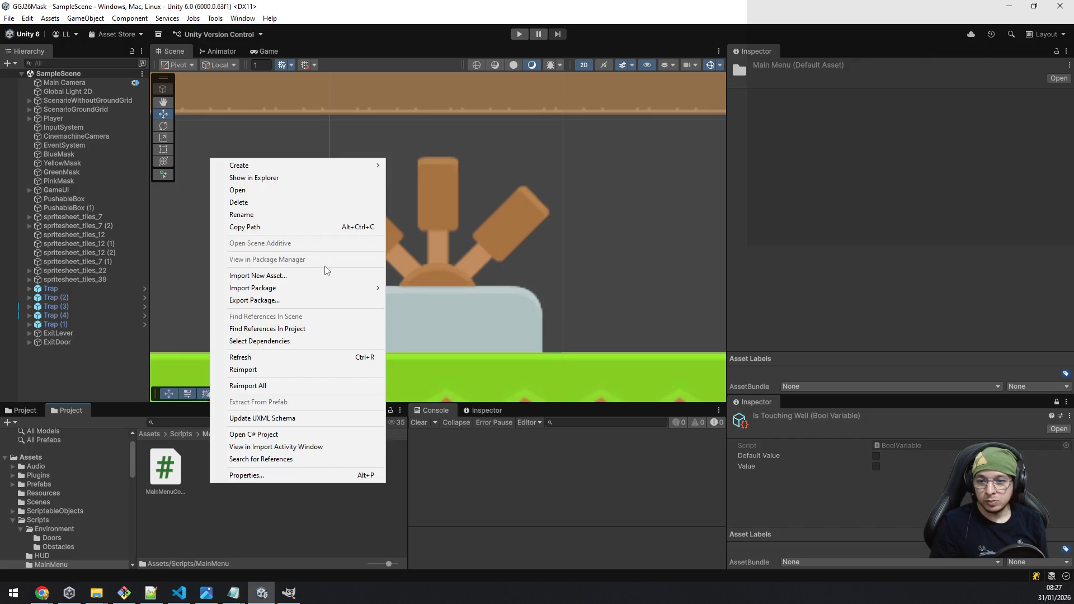
Step: Create a second MonoBehaviour script named SceneController in the MainMenu folder
{"action": "mouse_move", "coordinate": [277, 167]}
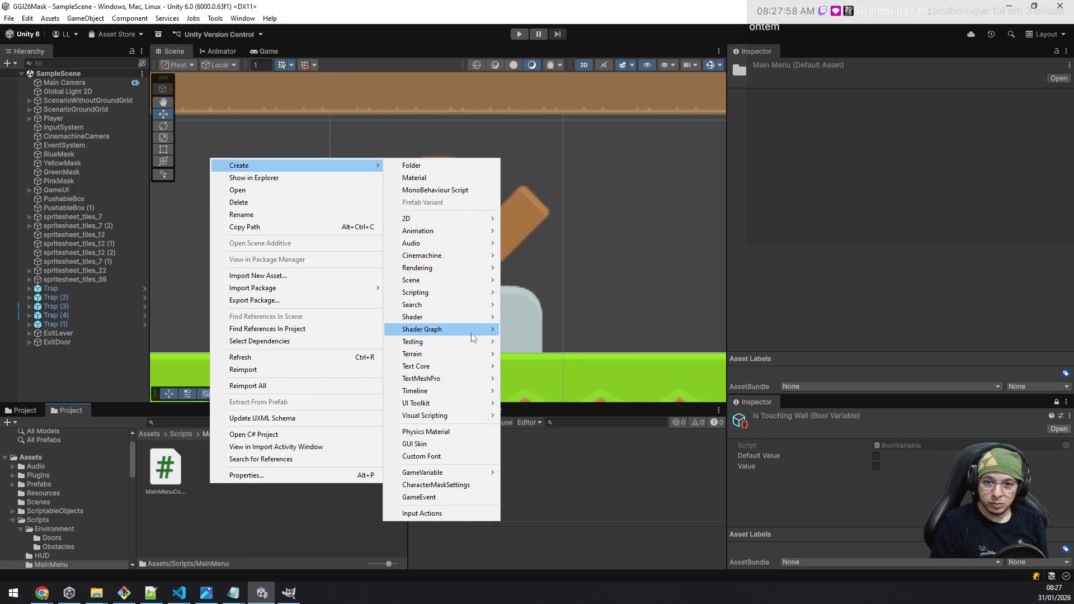
{"action": "mouse_move", "coordinate": [452, 292]}
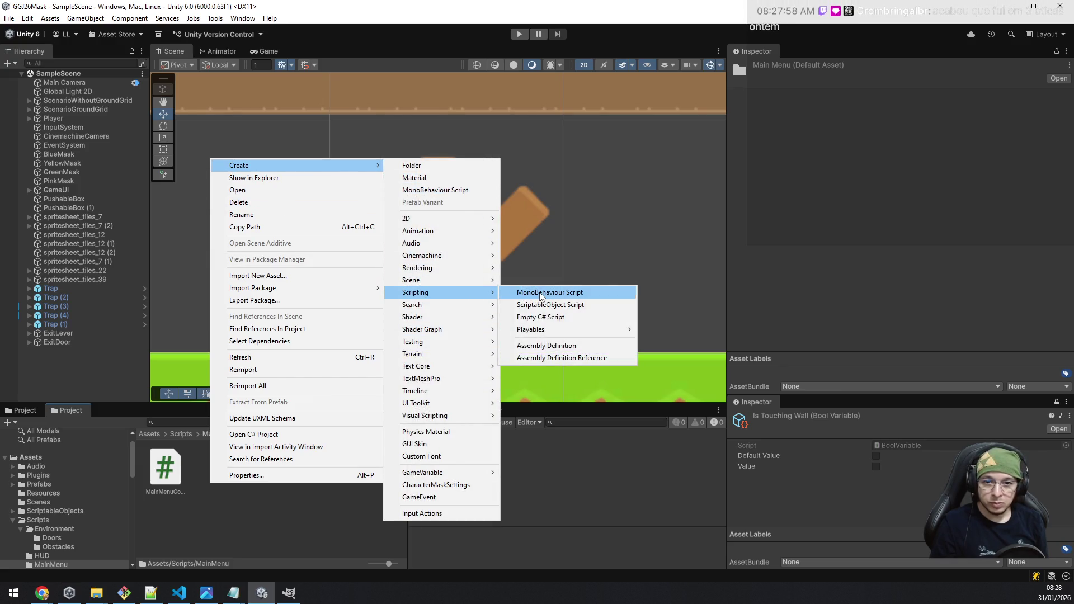
{"action": "left_click", "coordinate": [541, 292]}
{"action": "type", "text": "SceneManagerC"}
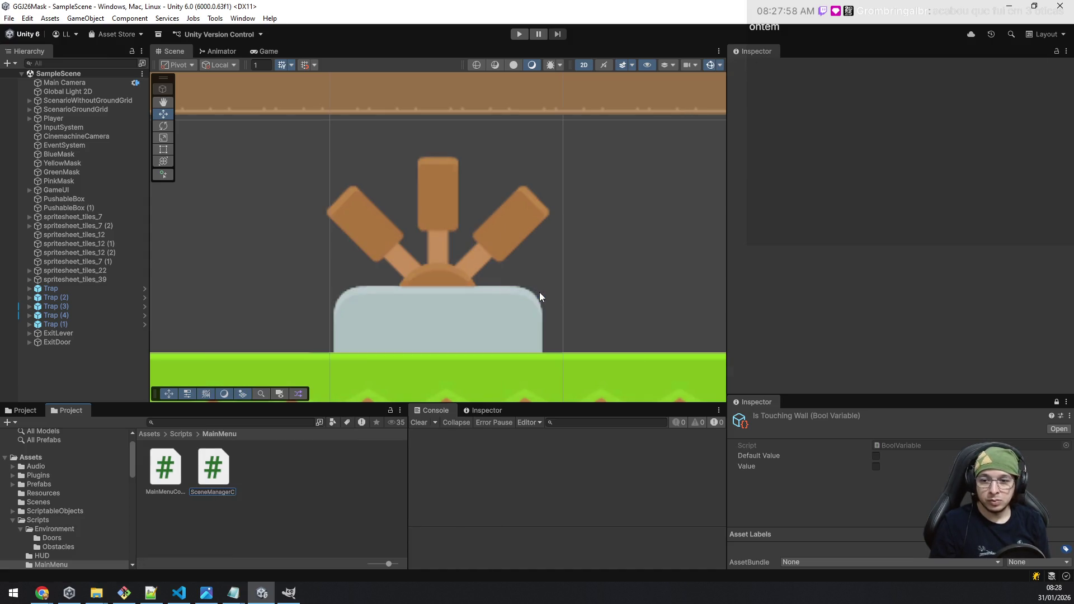
{"action": "key", "text": "BackSpace"}
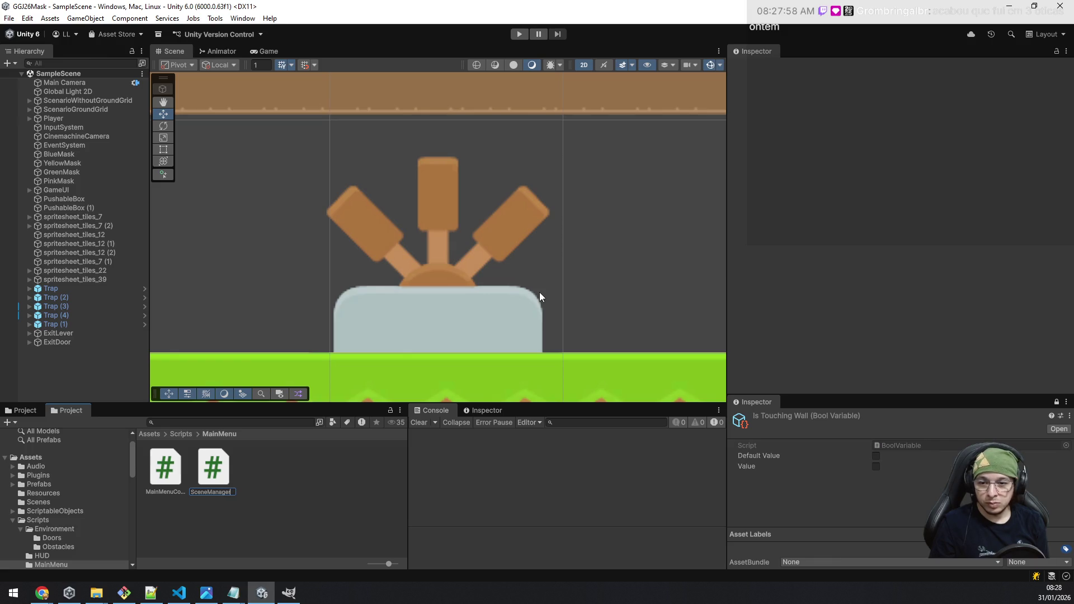
{"action": "key", "text": "ctrl+a"}
{"action": "type", "text": "Scene"}
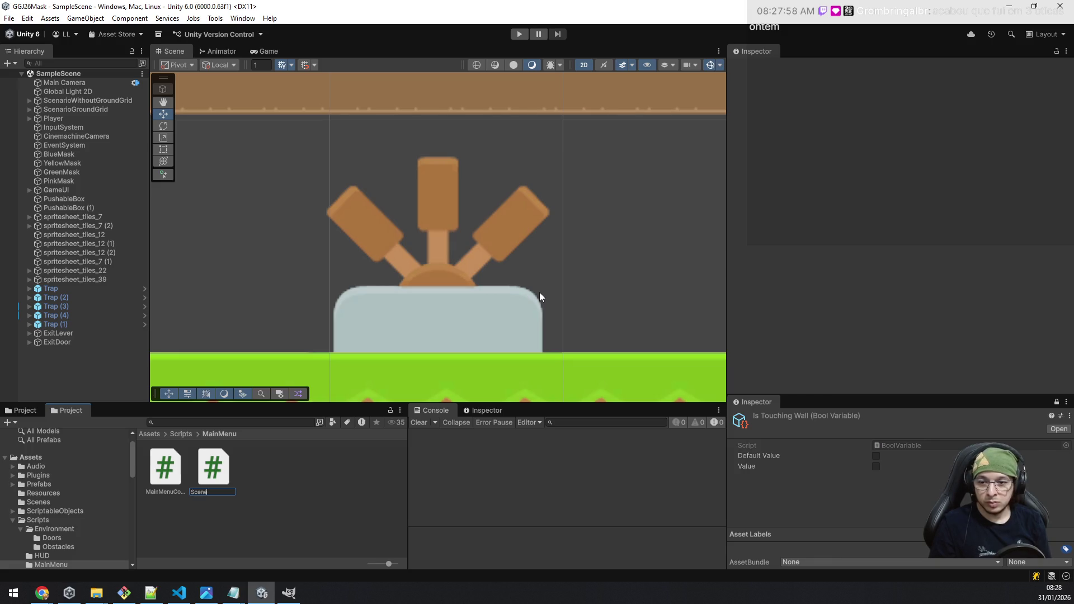
{"action": "type", "text": "Controller"}
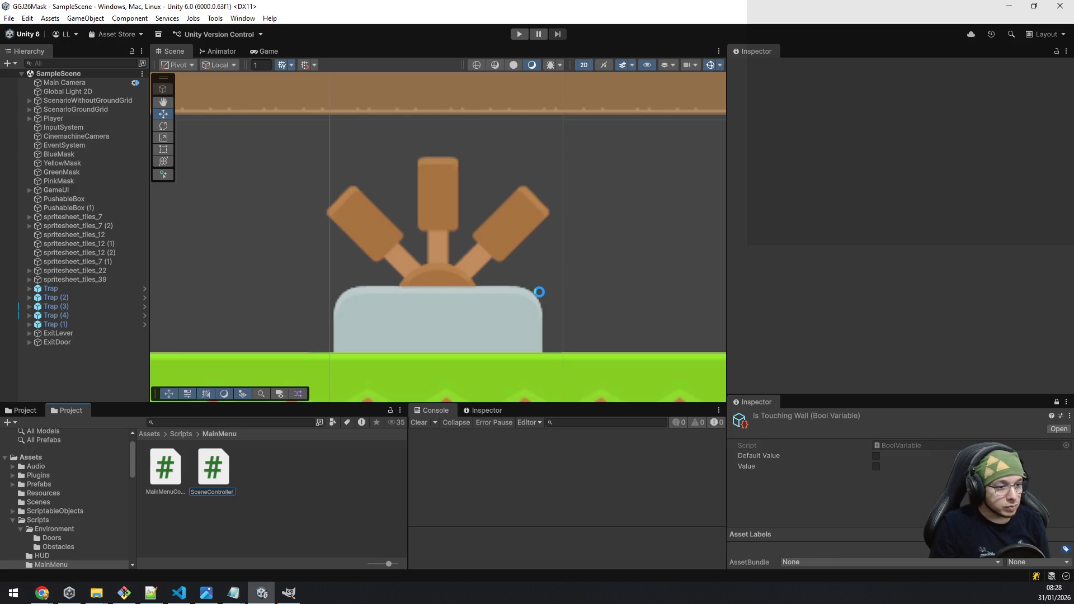
{"action": "key", "text": "Return"}
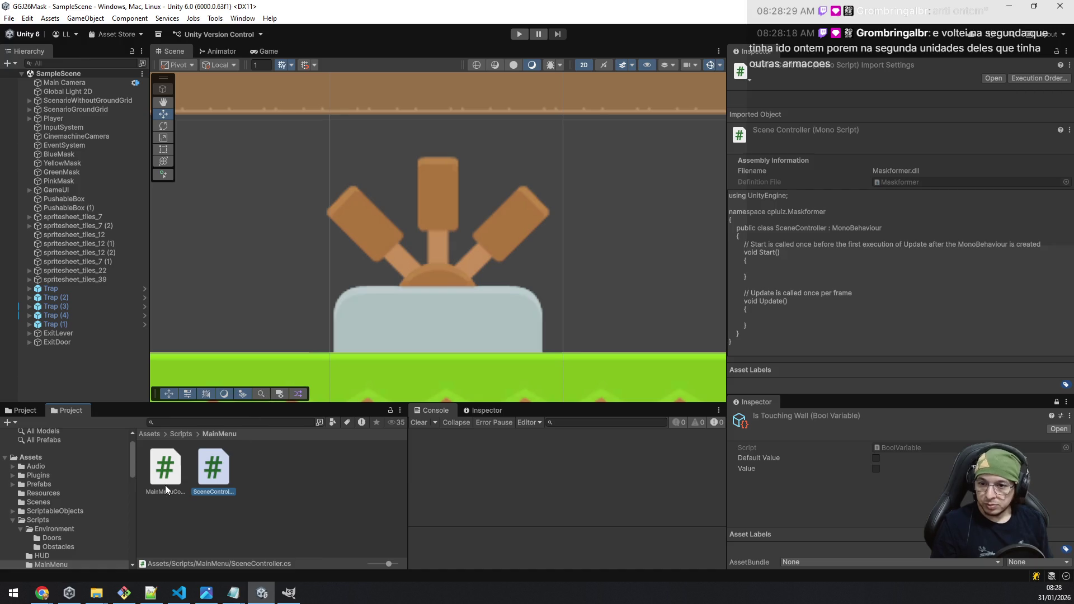
Step: Open the MainMenu scene from the project's scene assets
{"action": "left_click", "coordinate": [33, 502]}
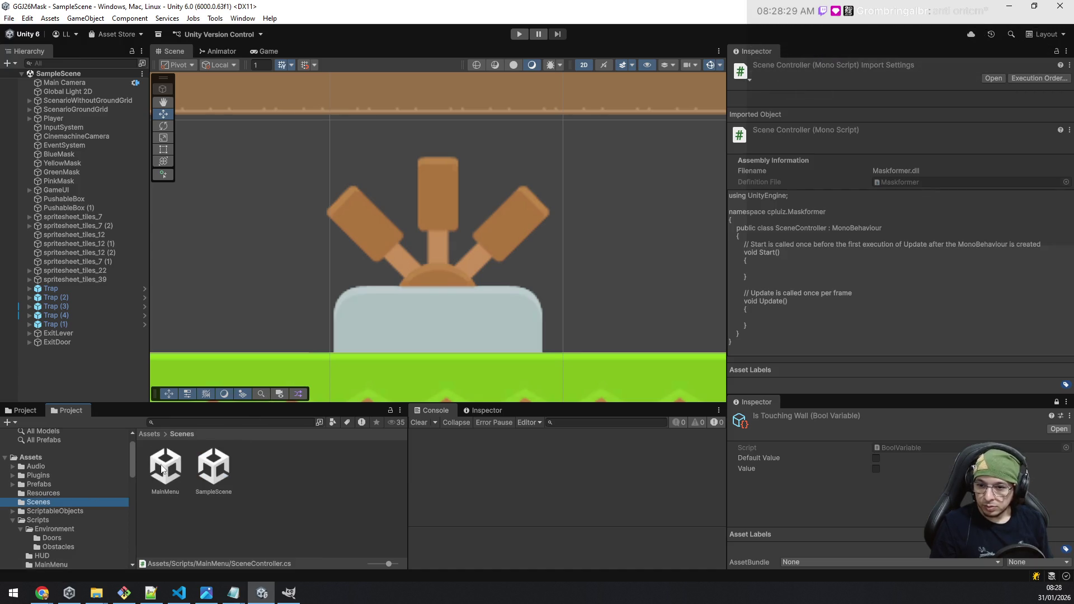
{"action": "left_click", "coordinate": [162, 468]}
{"action": "double_click", "coordinate": [160, 466]}
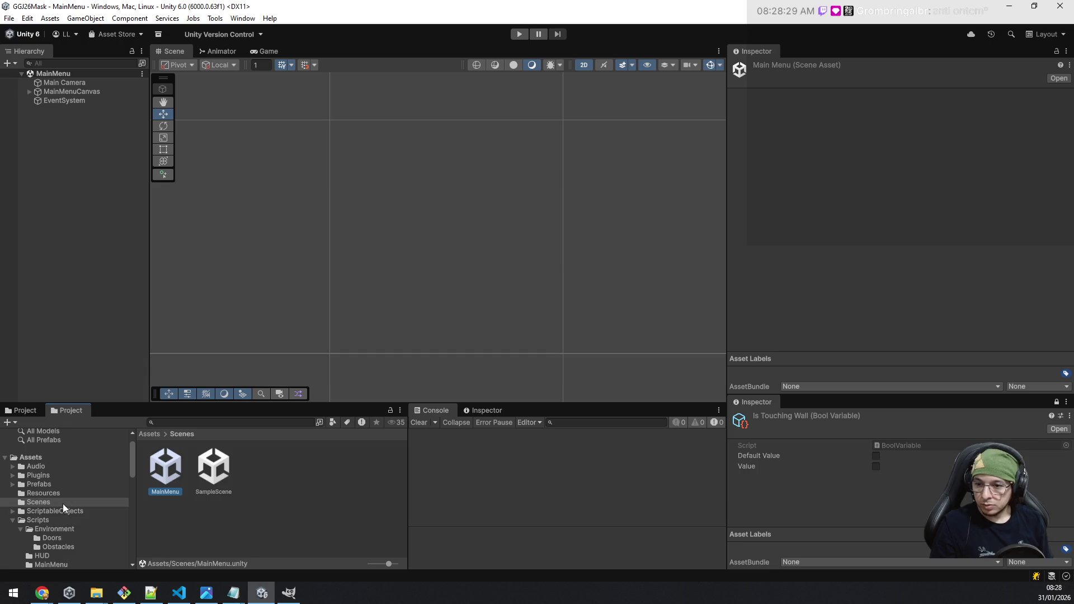
Step: Attach MainMenuController to MainMenuCanvas and save the scene
{"action": "scroll", "coordinate": [63, 549], "scroll_direction": "down", "scroll_amount": 3}
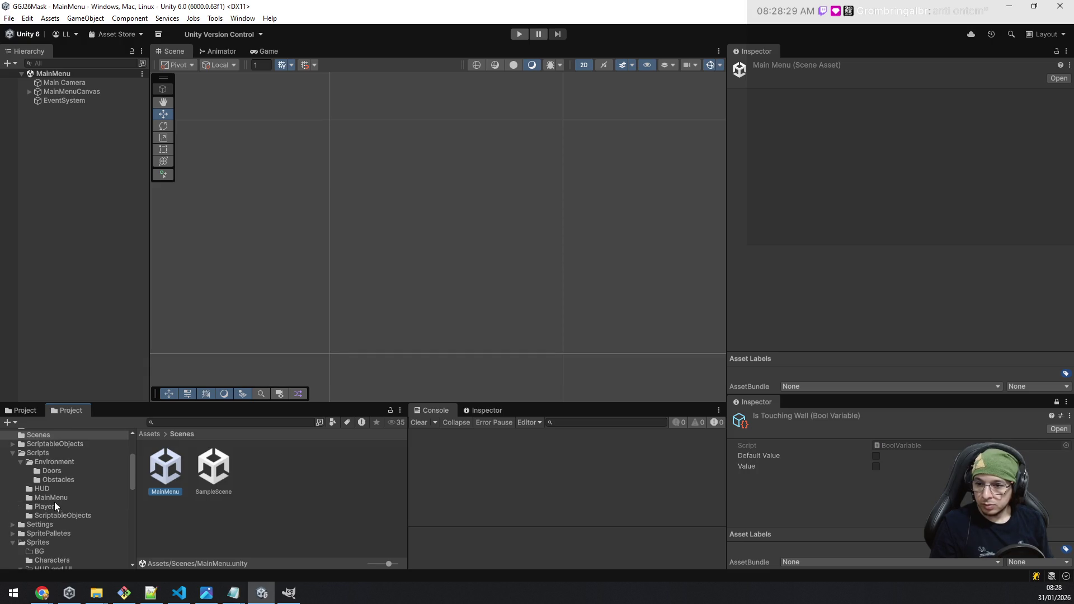
{"action": "left_click", "coordinate": [60, 497]}
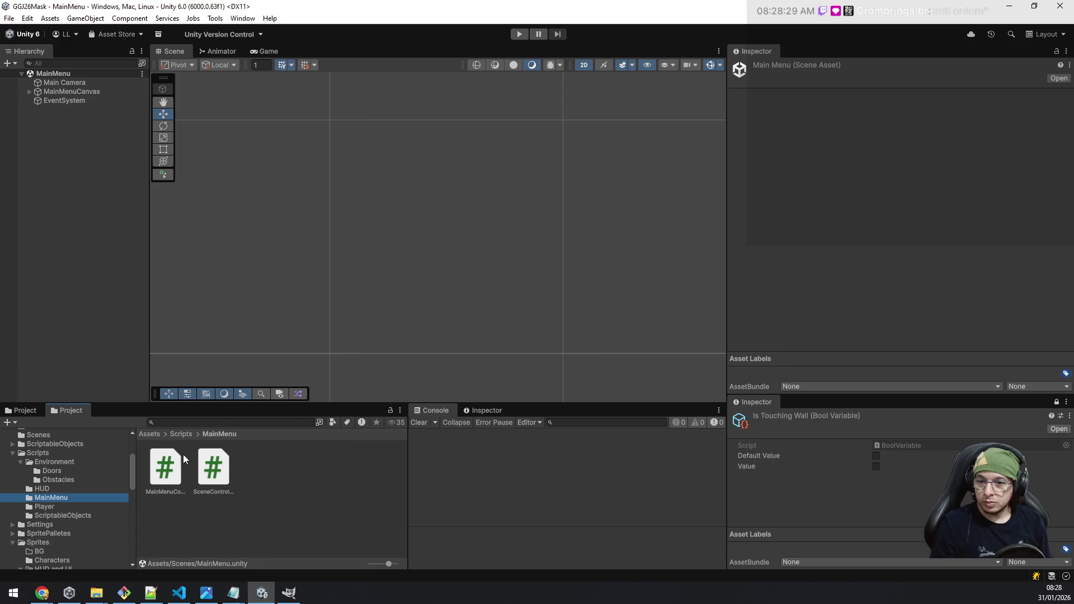
{"action": "mouse_move", "coordinate": [174, 472]}
{"action": "left_mouse_down"}
{"action": "mouse_move", "coordinate": [144, 280]}
{"action": "mouse_move", "coordinate": [70, 93]}
{"action": "left_mouse_up"}
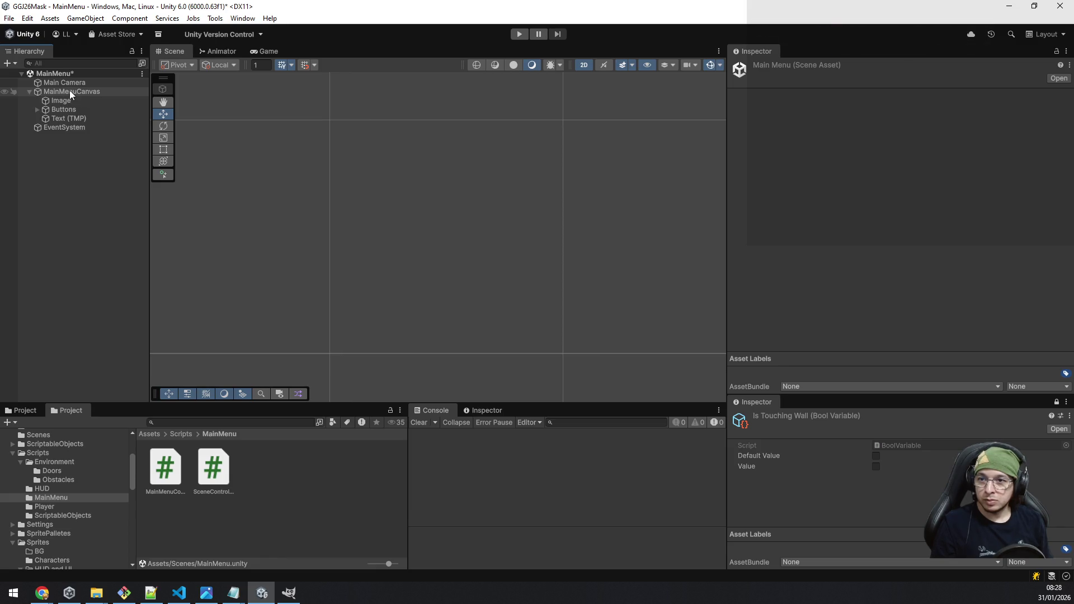
{"action": "key", "text": "ctrl+s"}
Step: Open the MainMenuController script in the code editor
{"action": "scroll", "coordinate": [892, 302], "scroll_direction": "down", "scroll_amount": 6}
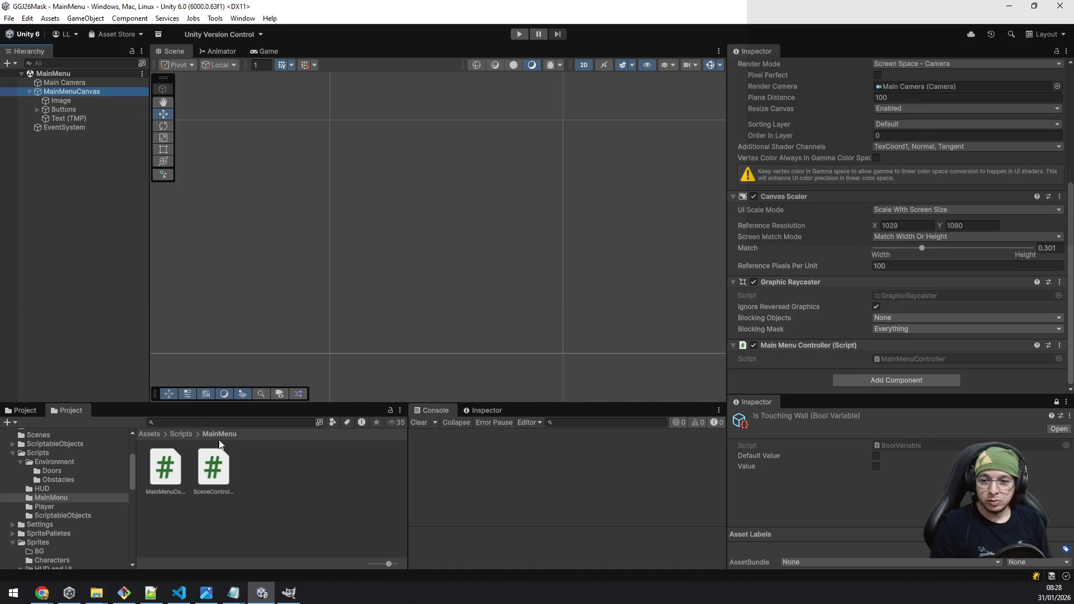
{"action": "left_click", "coordinate": [895, 358]}
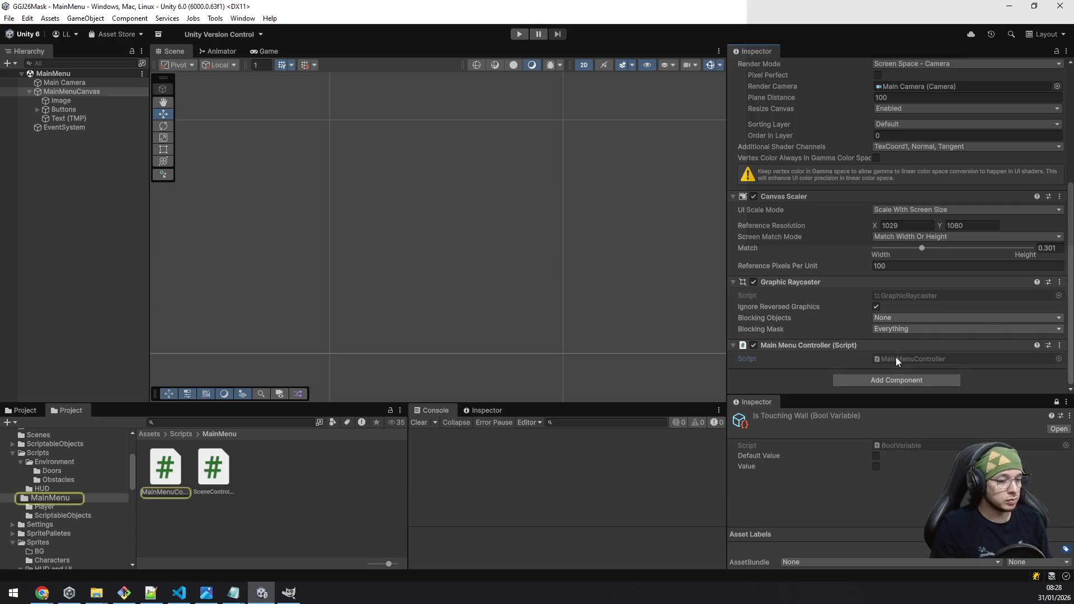
{"action": "double_click", "coordinate": [895, 358]}
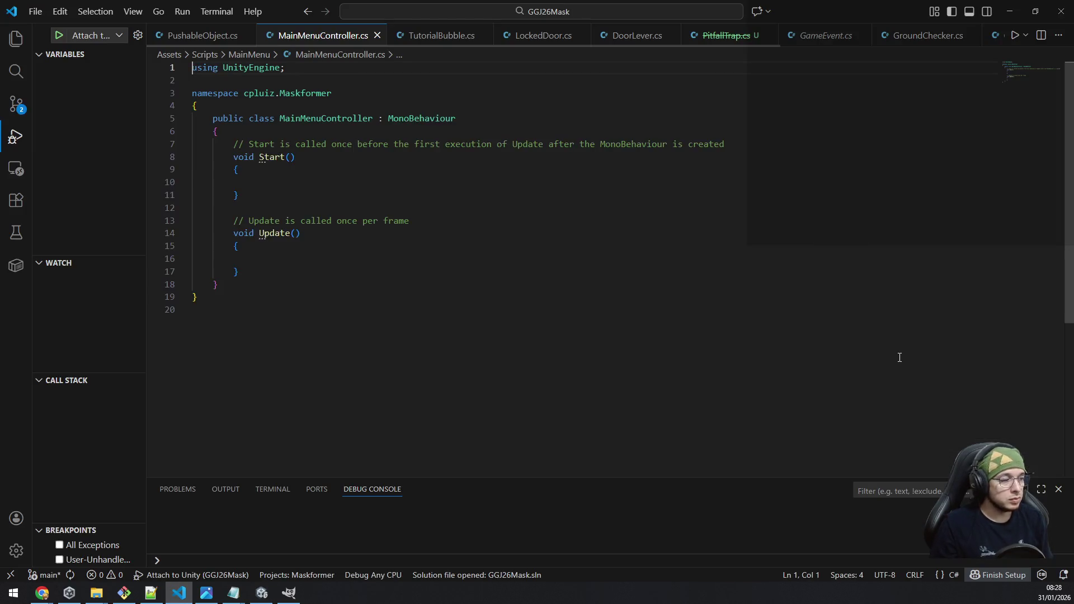
Step: Delete the template Start and Update methods and save the script
{"action": "left_click", "coordinate": [262, 306]}
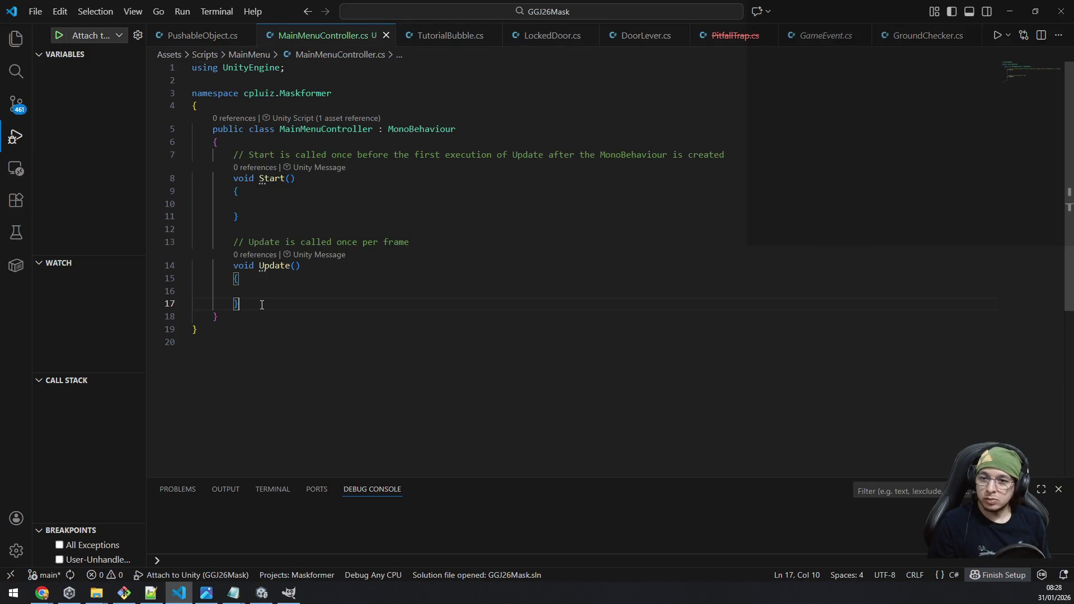
{"action": "key", "text": "shift+Up"}
{"action": "key", "text": "shift+Up"}
{"action": "key", "text": "shift+Up"}
{"action": "key", "text": "shift+Up"}
{"action": "key", "text": "shift+Up"}
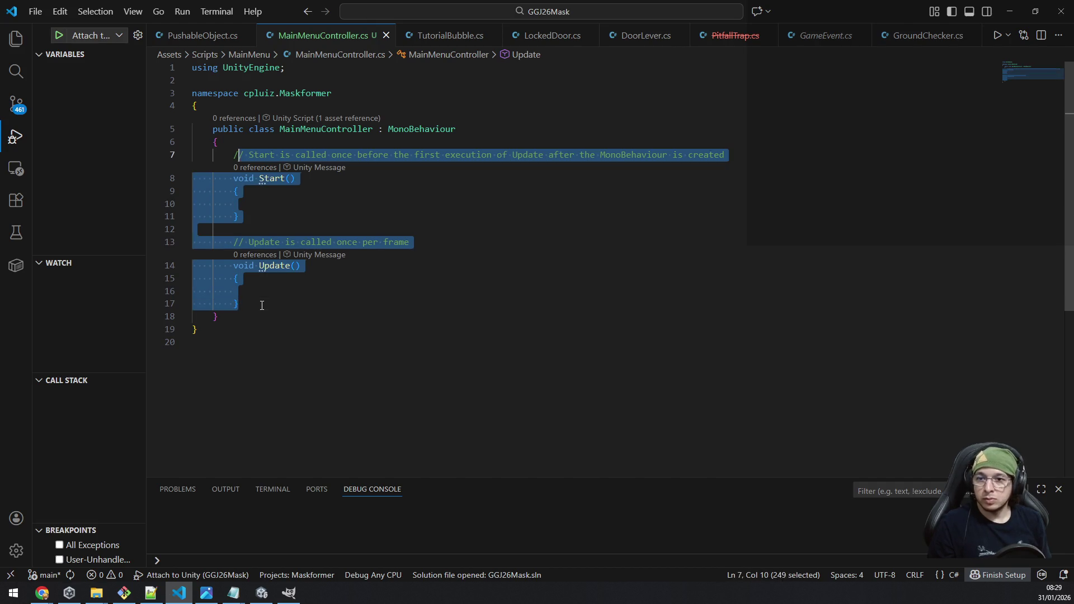
{"action": "key", "text": "shift+Left"}
{"action": "key", "text": "BackSpace"}
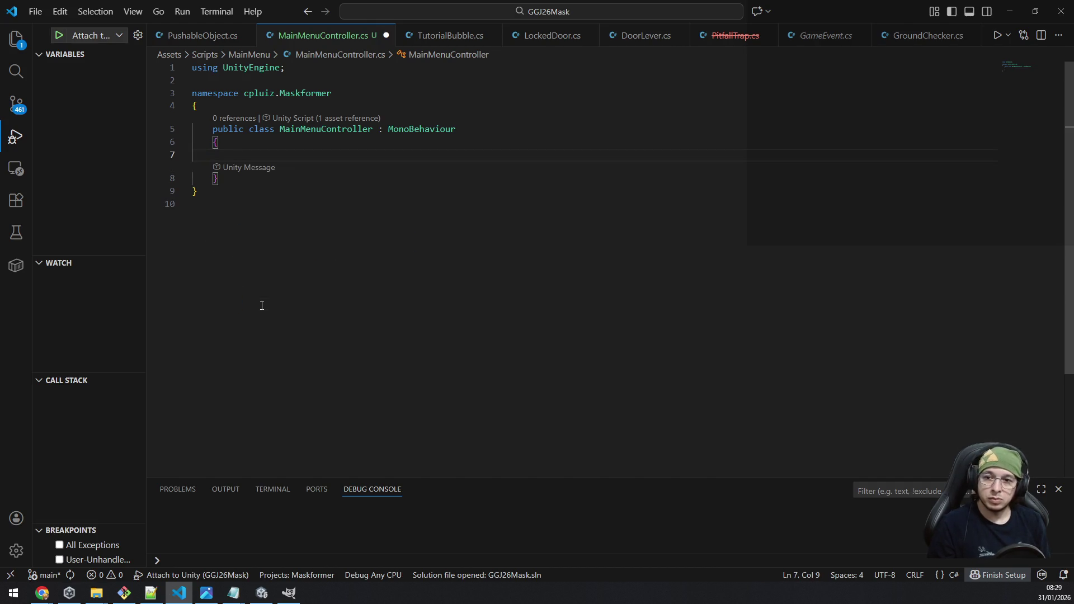
{"action": "key", "text": "ctrl+s"}
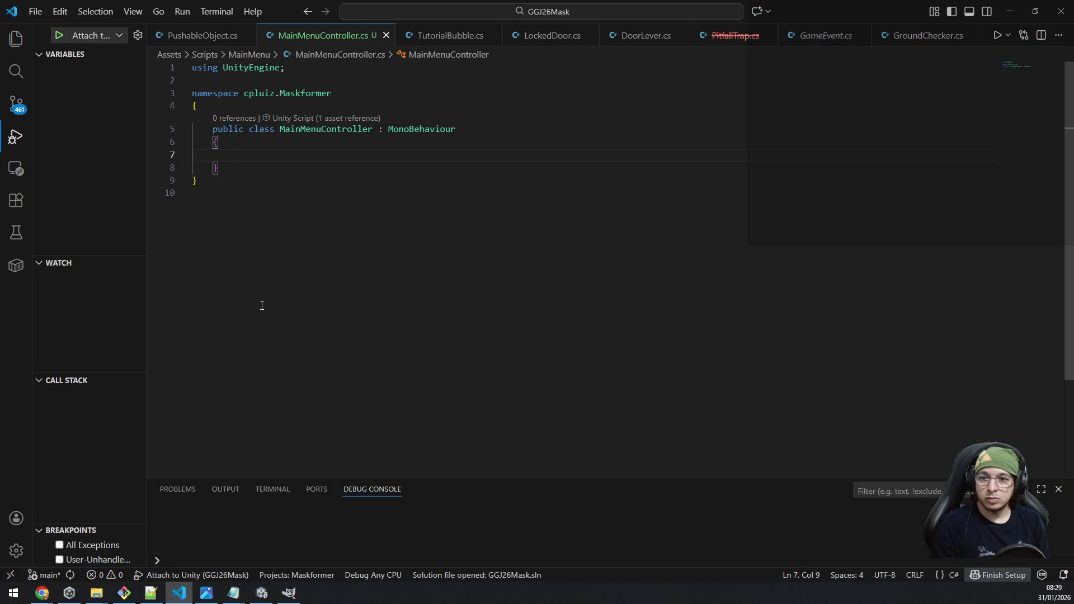
Step: Declare a public void Exit() method in MainMenuController
{"action": "type", "text": "public void "}
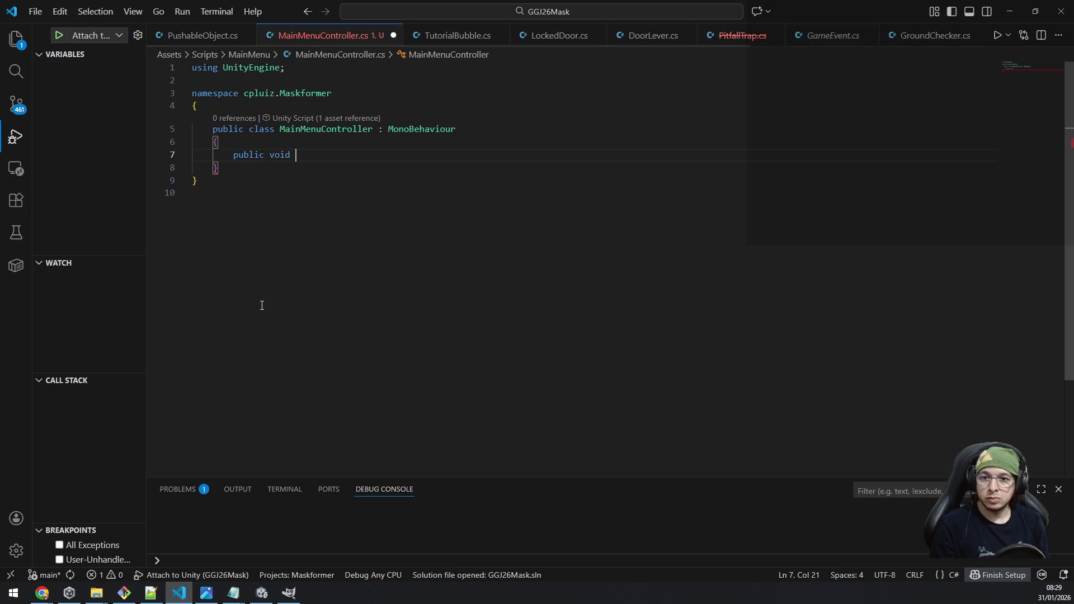
{"action": "type", "text": "Qui"}
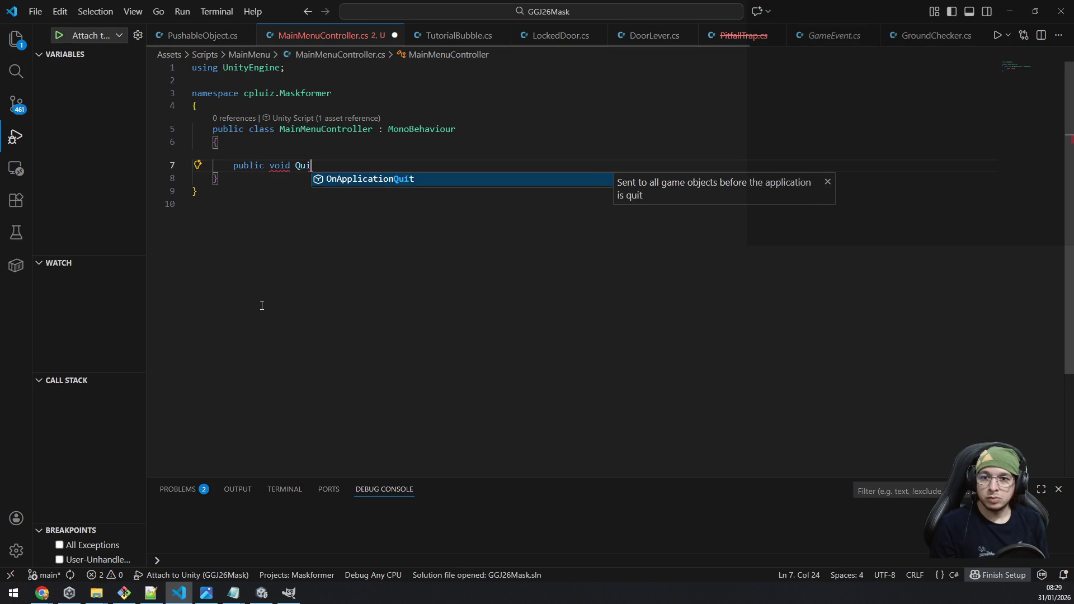
{"action": "type", "text": "tApplica"}
{"action": "key", "text": "BackSpace"}
{"action": "key", "text": "BackSpace"}
{"action": "key", "text": "BackSpace"}
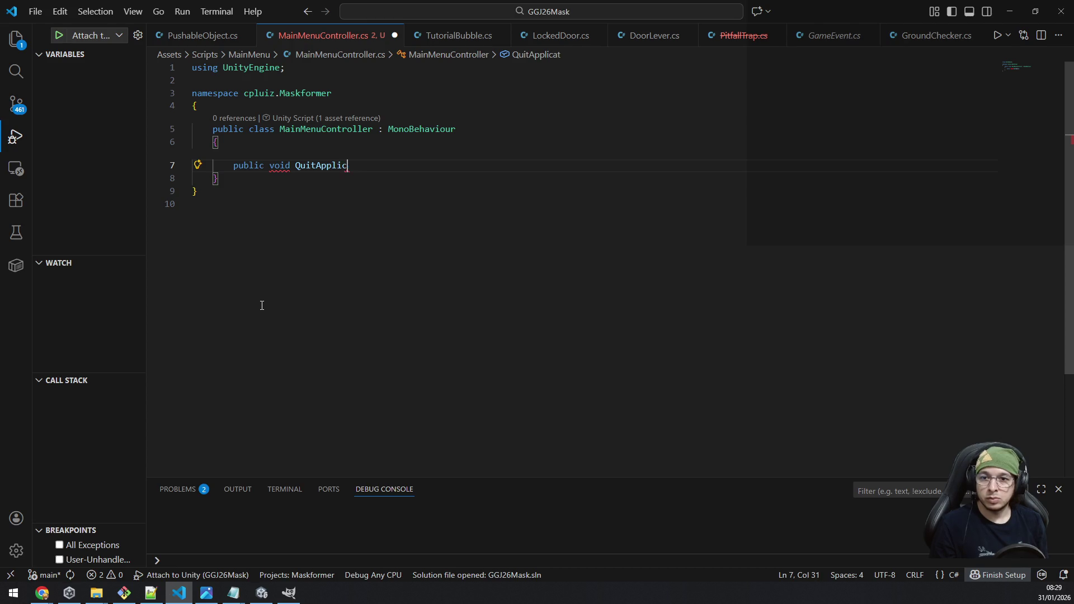
{"action": "key", "text": "BackSpace"}
{"action": "key", "text": "BackSpace"}
{"action": "key", "text": "BackSpace"}
{"action": "type", "text": "Exit()"}
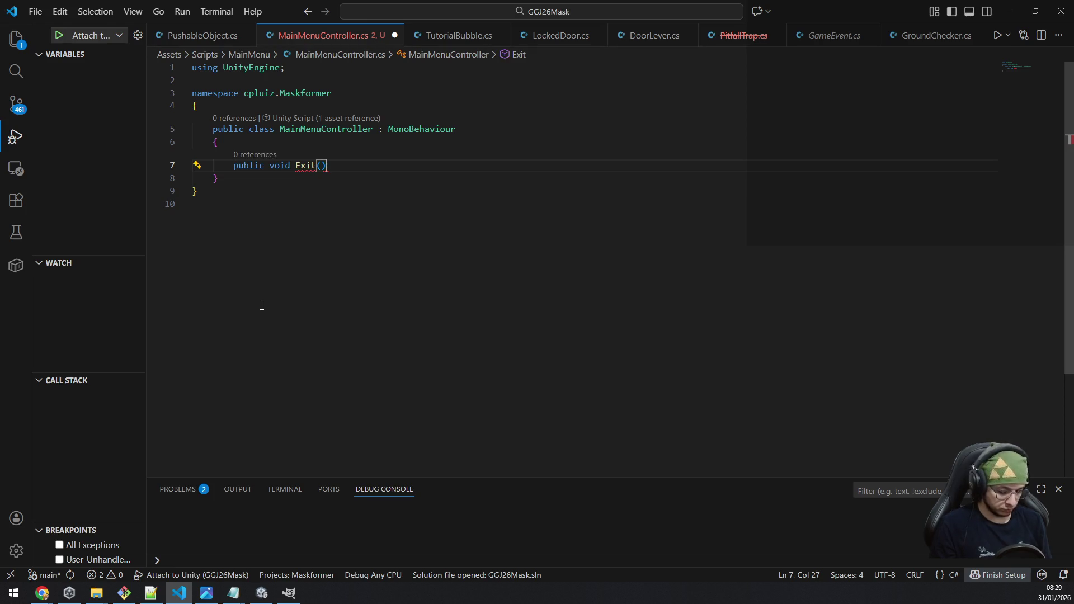
{"action": "key", "text": "Return"}
{"action": "type", "text": "{"}
{"action": "key", "text": "Return"}
Step: Make Exit call Application.Quit(); and save the script
{"action": "type", "text": "App"}
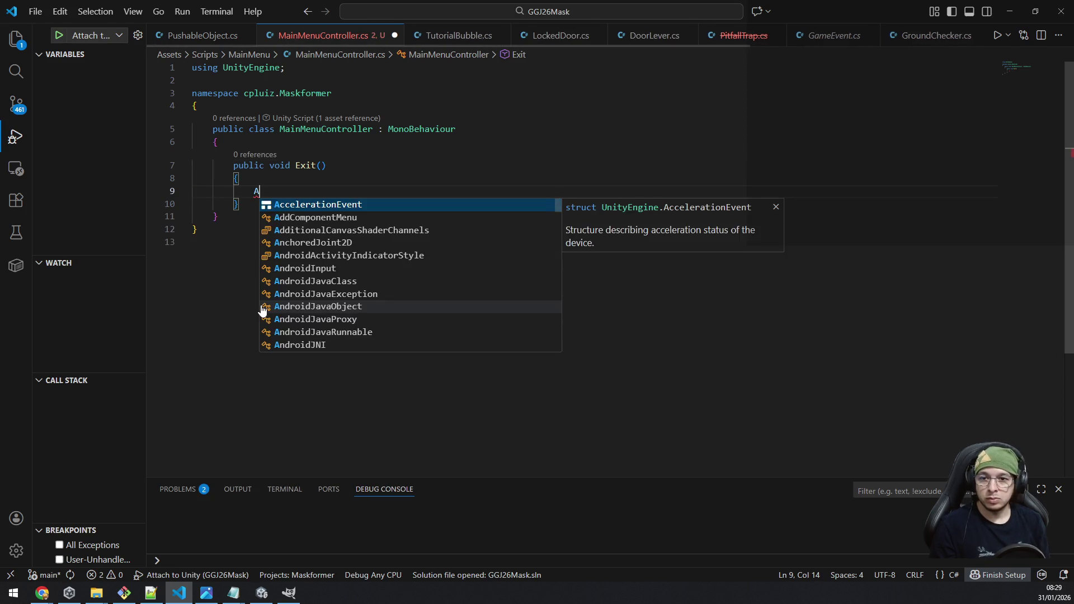
{"action": "key", "text": "Tab"}
{"action": "type", "text": ".e"}
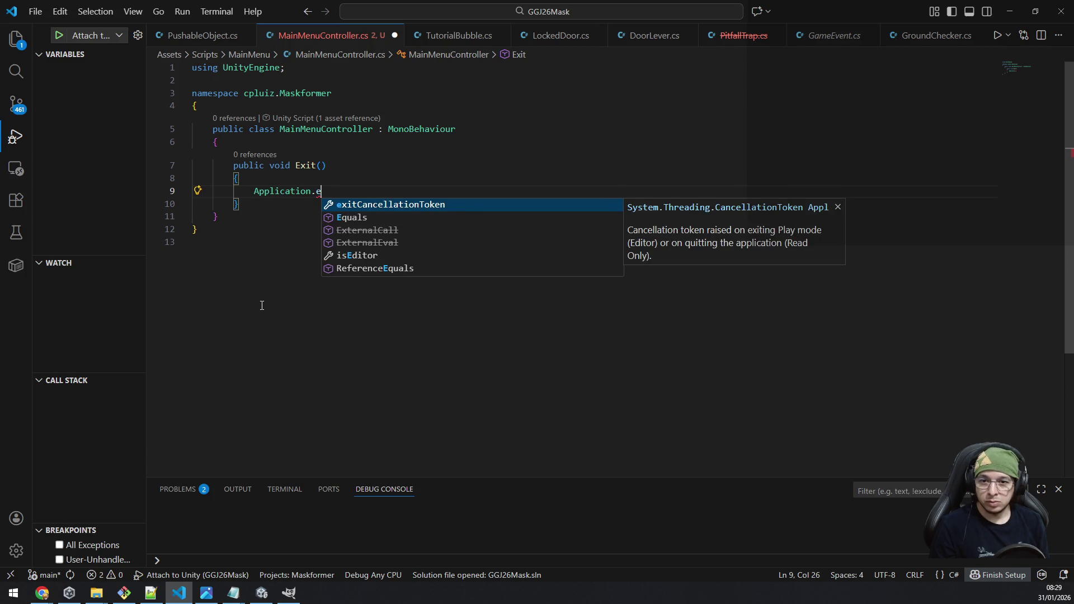
{"action": "key", "text": "BackSpace"}
{"action": "type", "text": "qu"}
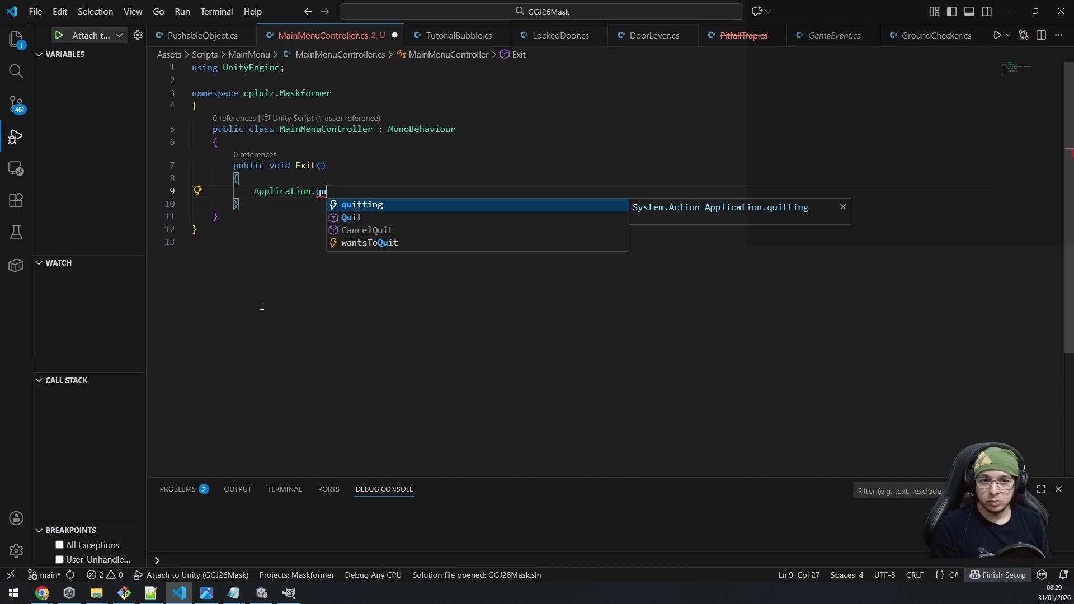
{"action": "key", "text": "Down"}
{"action": "key", "text": "Tab"}
{"action": "type", "text": "()"}
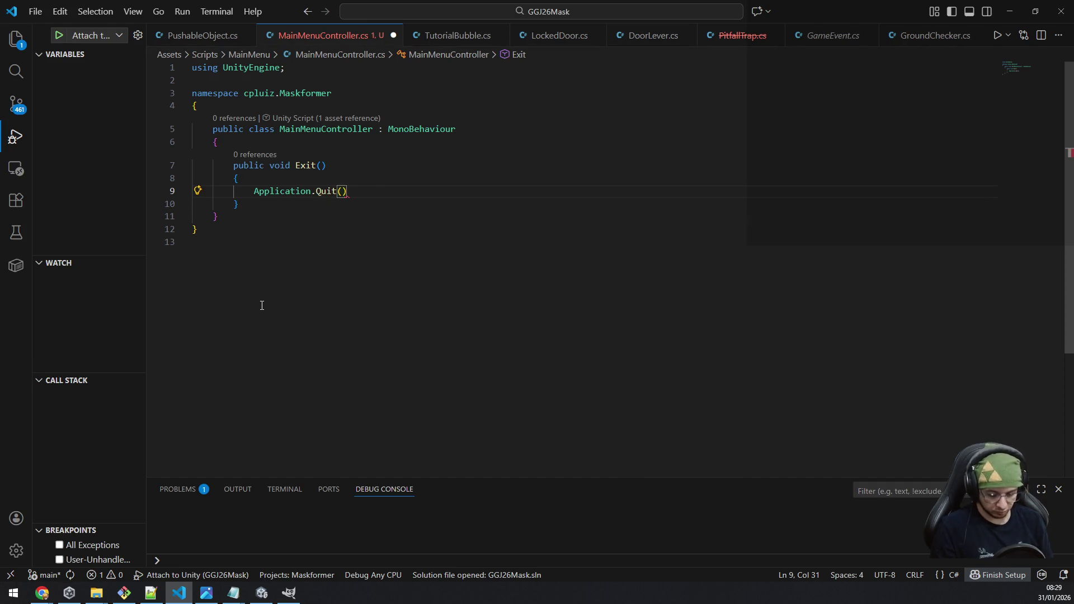
{"action": "type", "text": ";"}
{"action": "key", "text": "ctrl+s"}
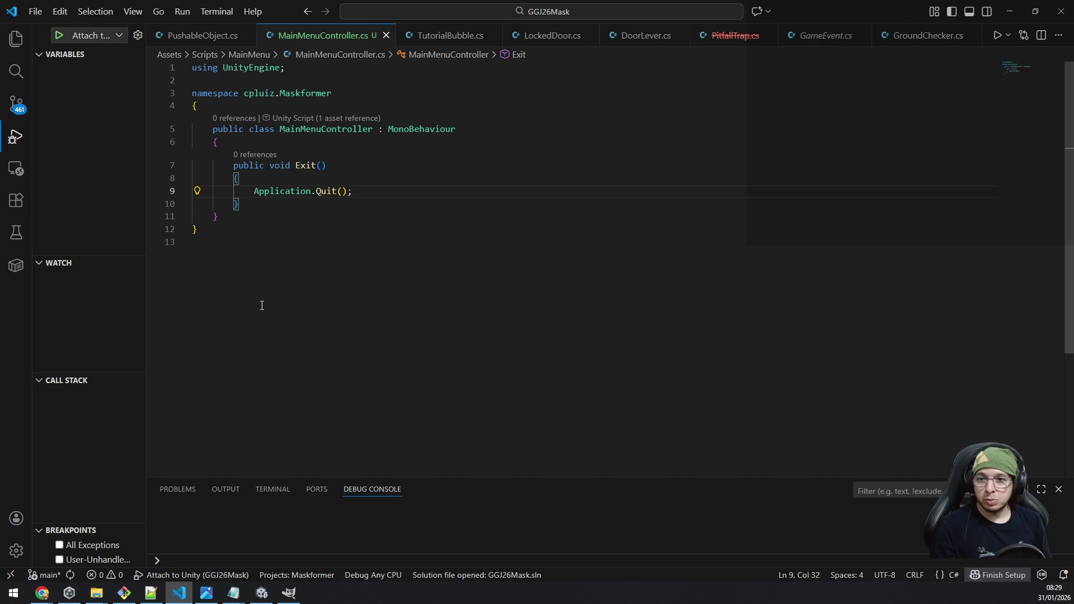
Step: Add a blank line at the top of the class and return to Unity
{"action": "key", "text": "Up"}
{"action": "key", "text": "Up"}
{"action": "key", "text": "Up"}
{"action": "key", "text": "Return"}
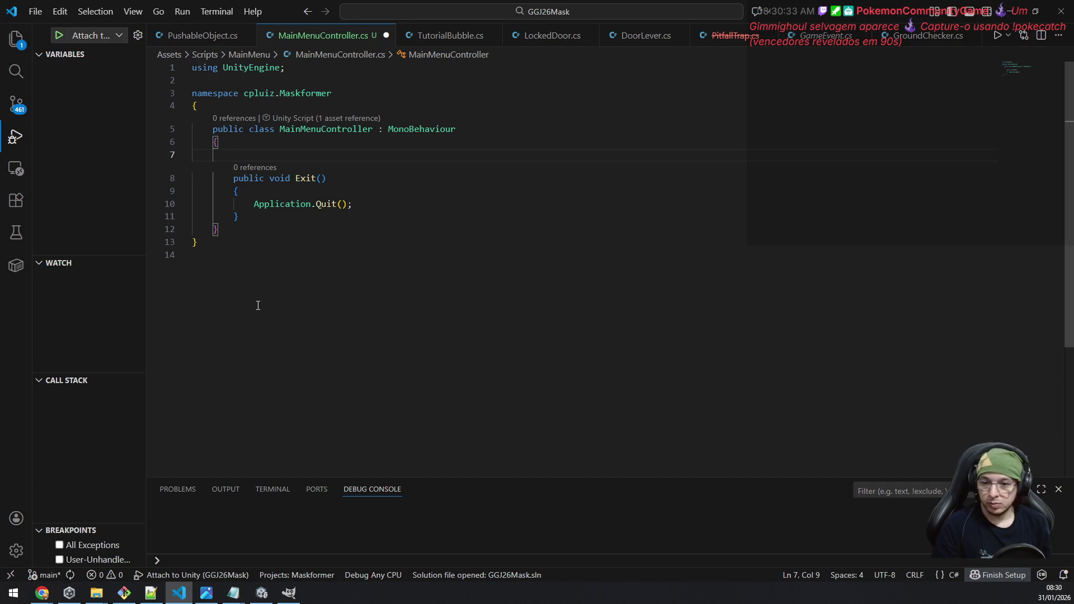
{"action": "left_click", "coordinate": [269, 599]}
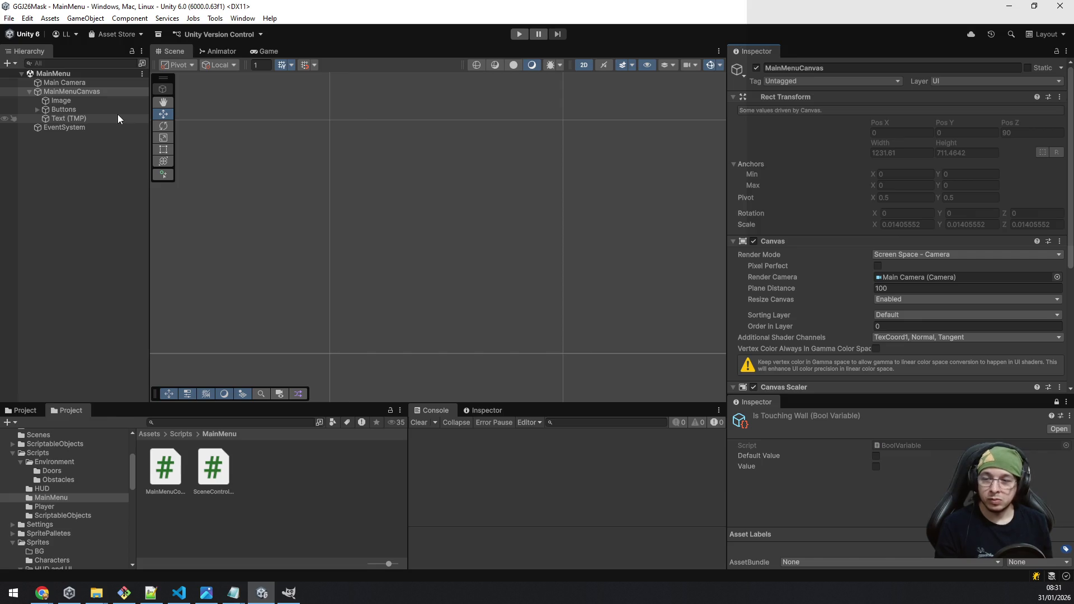
Step: Select the first Button under Buttons and add an On Click entry to it
{"action": "left_click", "coordinate": [78, 109]}
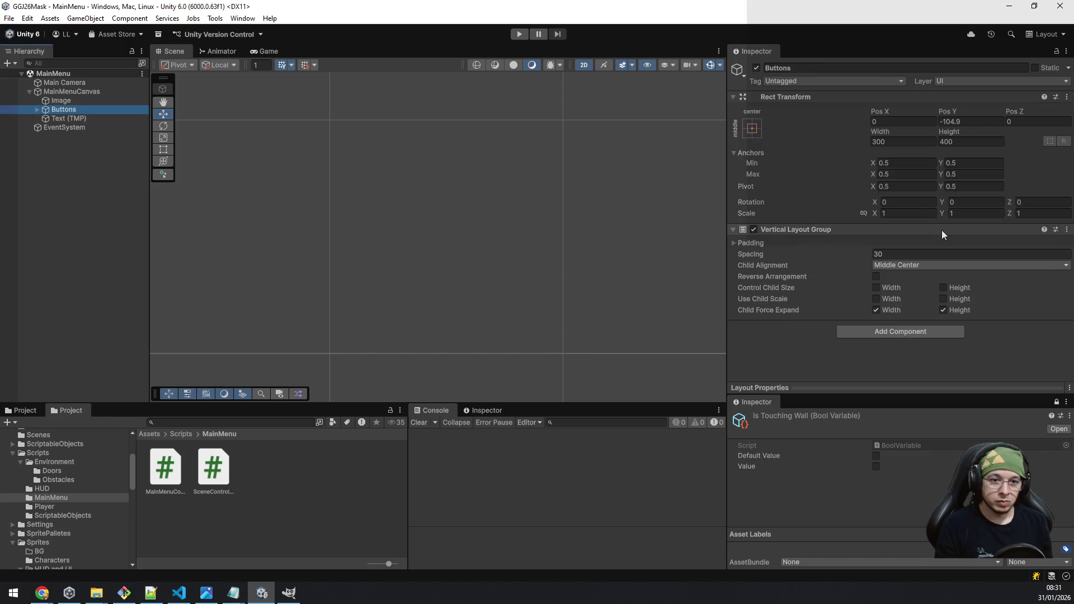
{"action": "left_click", "coordinate": [39, 109]}
{"action": "left_click", "coordinate": [75, 119]}
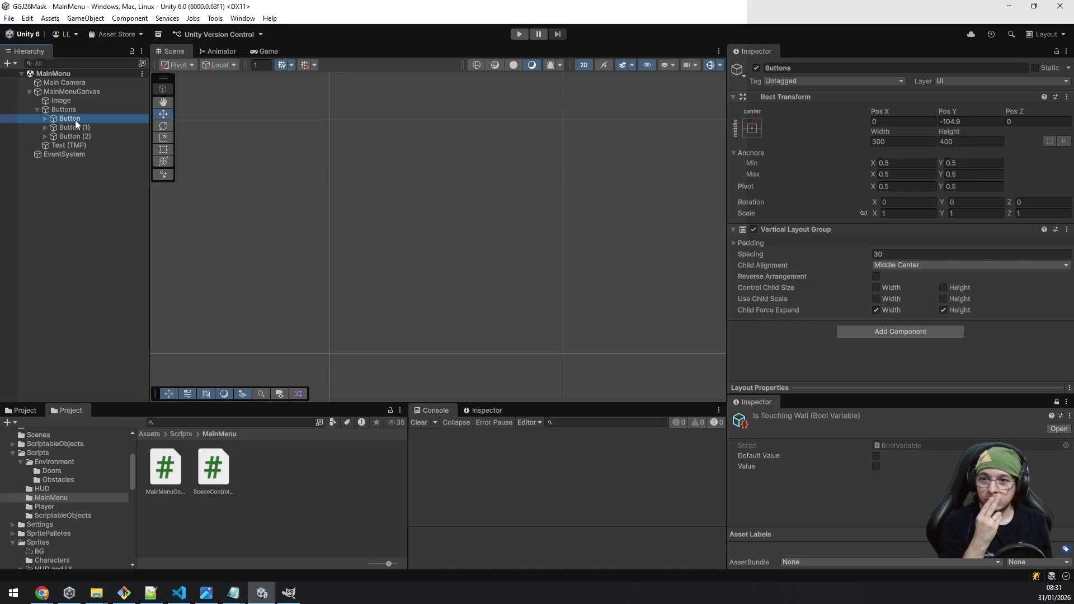
{"action": "scroll", "coordinate": [908, 211], "scroll_direction": "down", "scroll_amount": 10}
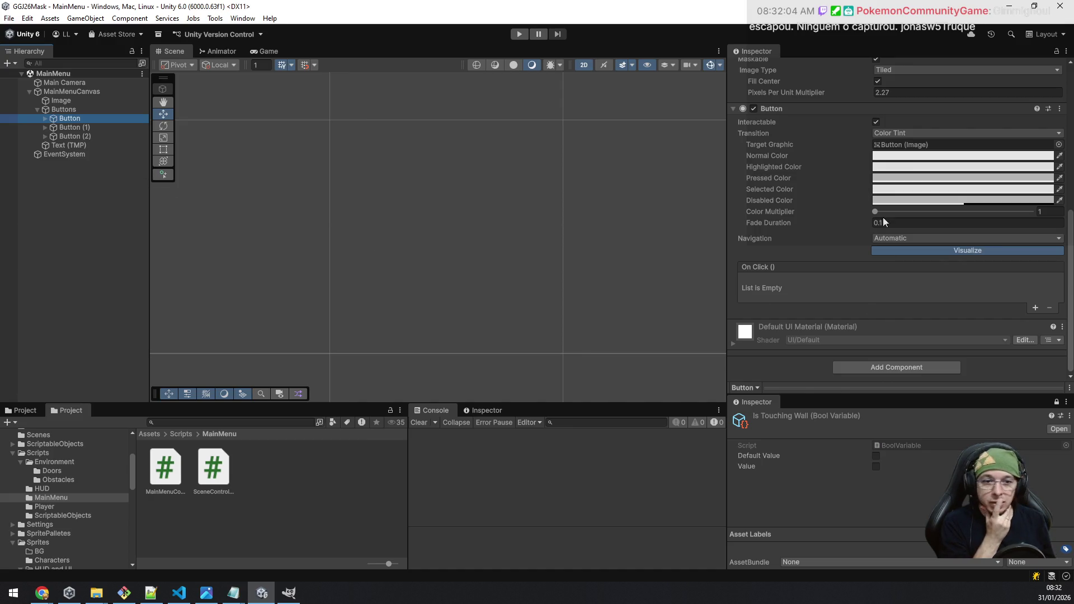
{"action": "left_click", "coordinate": [1033, 308]}
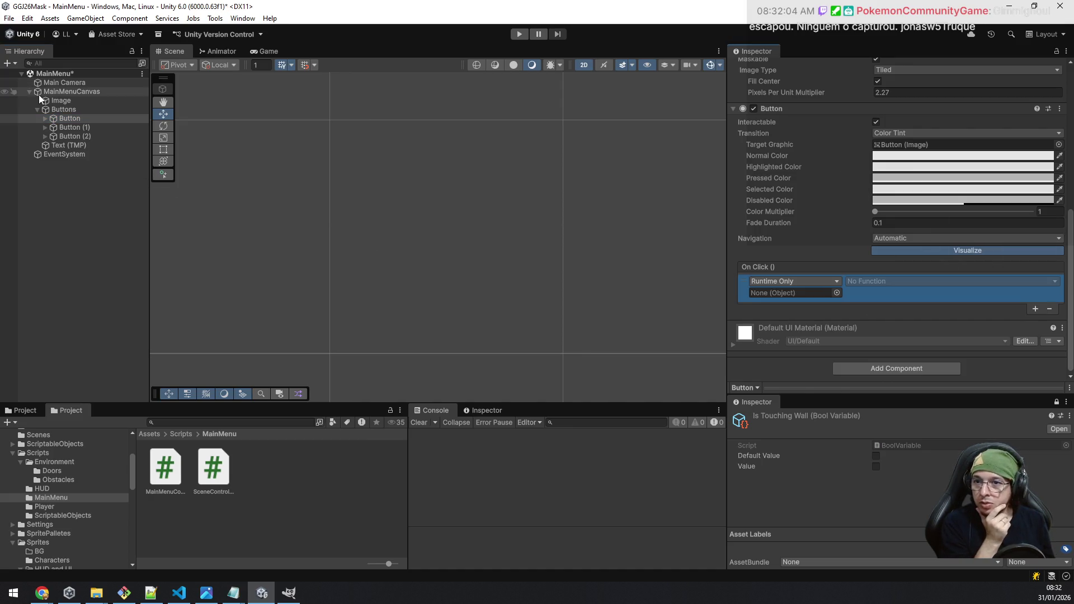
Step: Set MainMenuCanvas as the On Click target on all three menu buttons
{"action": "left_click_drag", "start_coordinate": [61, 93], "coordinate": [791, 293]}
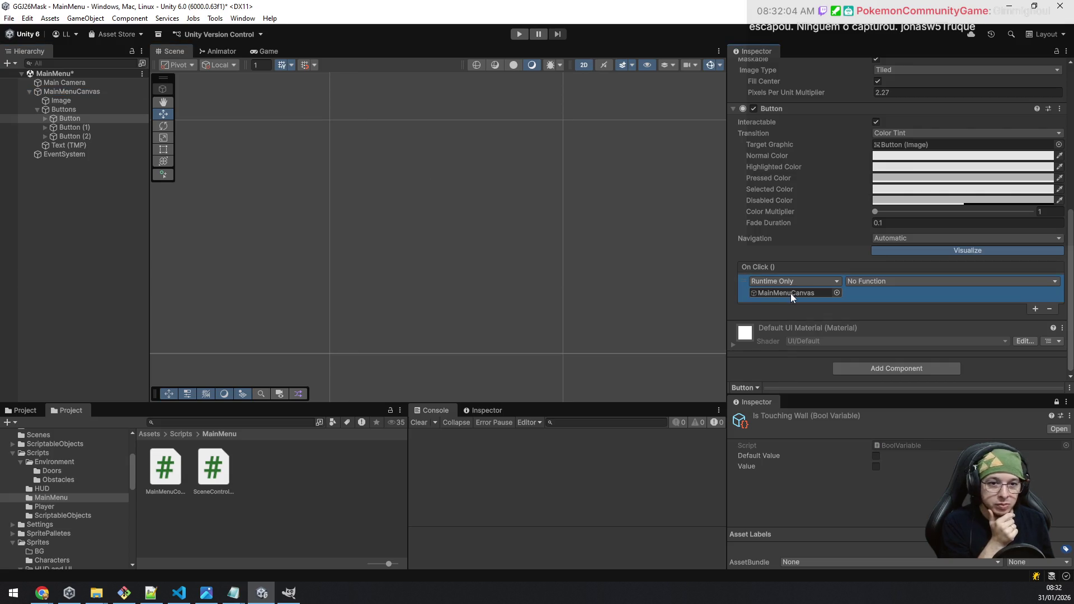
{"action": "left_click", "coordinate": [79, 128]}
{"action": "left_click", "coordinate": [82, 138], "text": "ctrl"}
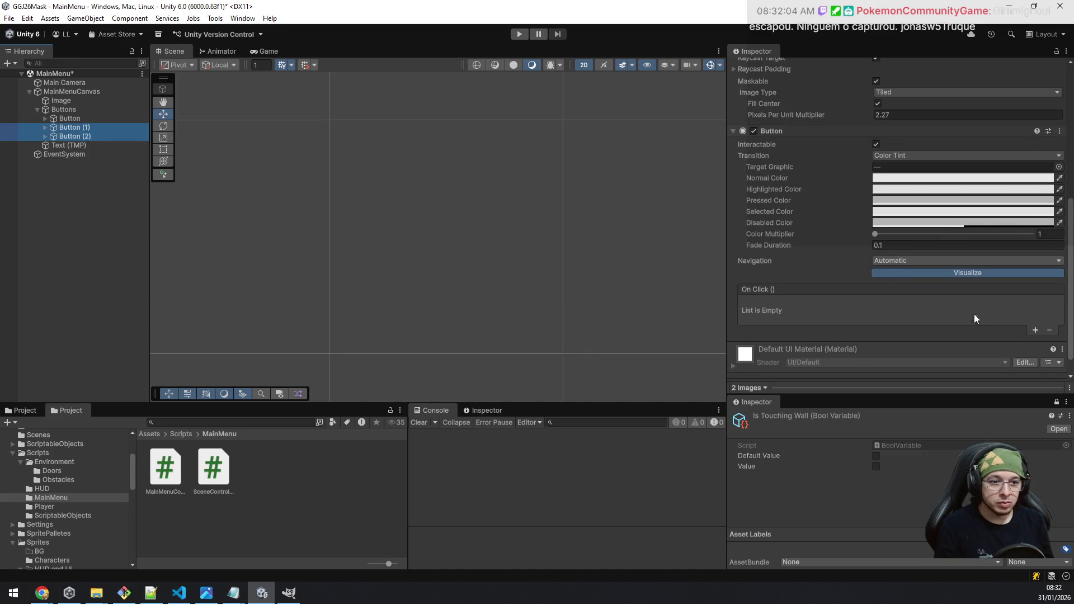
{"action": "left_click", "coordinate": [1037, 330]}
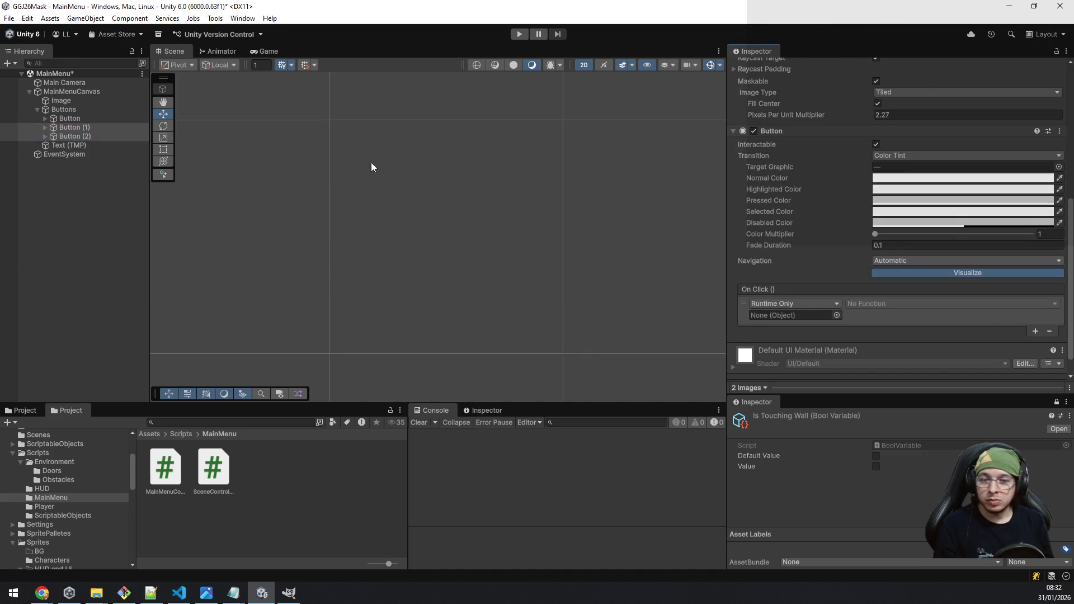
{"action": "left_click", "coordinate": [96, 136]}
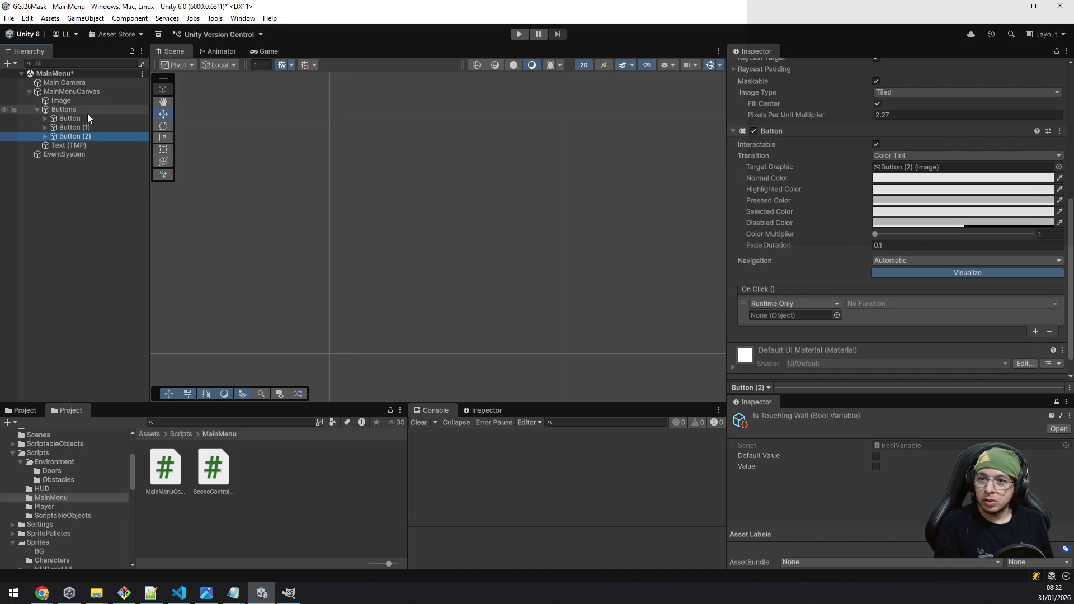
{"action": "left_click", "coordinate": [88, 127], "text": "ctrl"}
{"action": "mouse_move", "coordinate": [77, 94]}
{"action": "left_mouse_down"}
{"action": "mouse_move", "coordinate": [373, 152]}
{"action": "mouse_move", "coordinate": [783, 313]}
{"action": "left_mouse_up"}
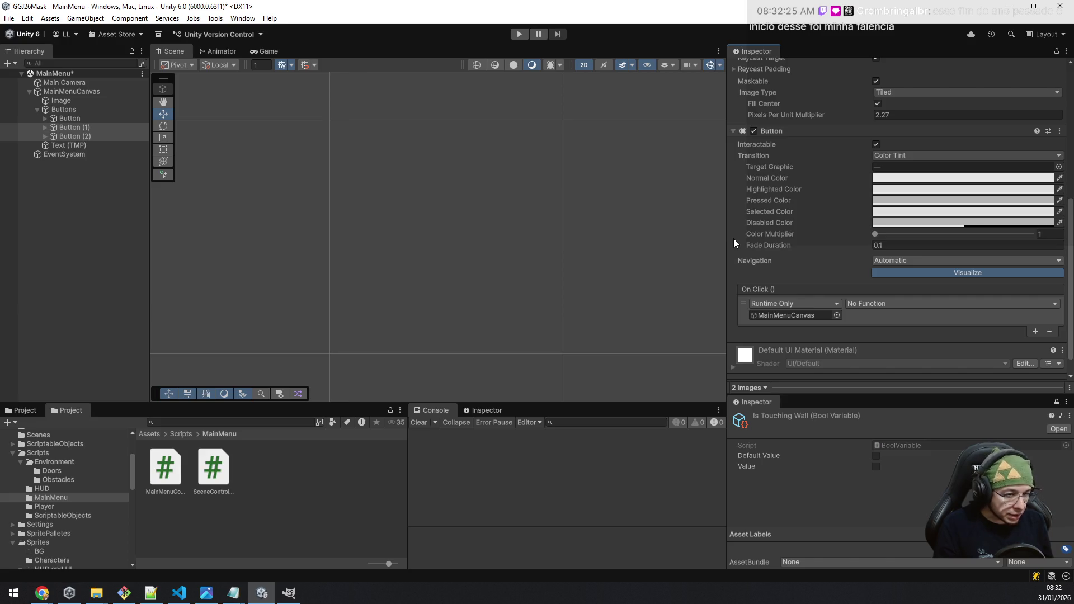
{"action": "left_click", "coordinate": [93, 134]}
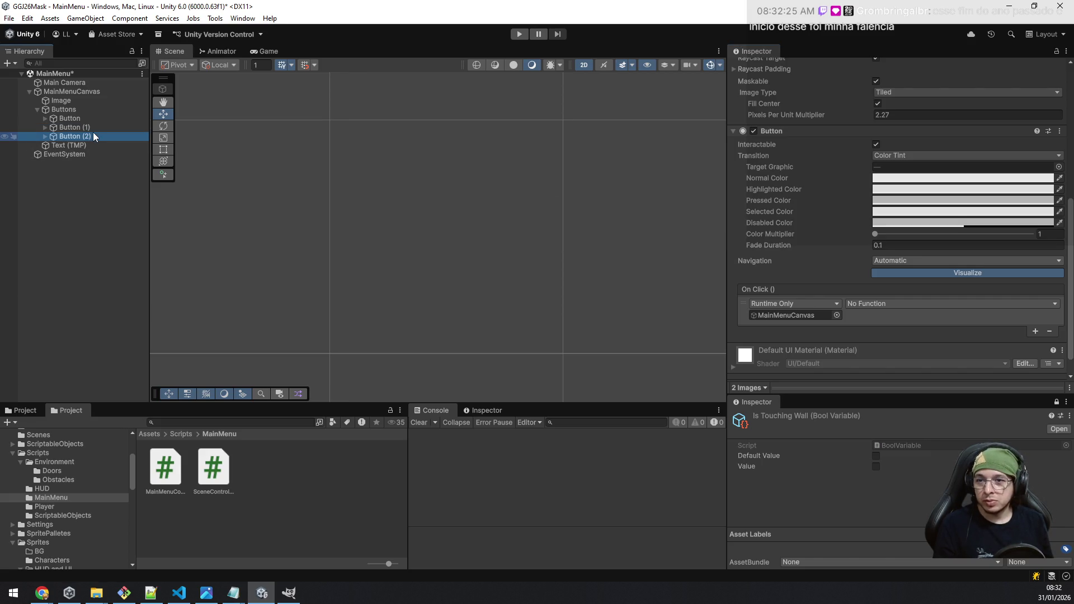
{"action": "left_click", "coordinate": [1036, 332]}
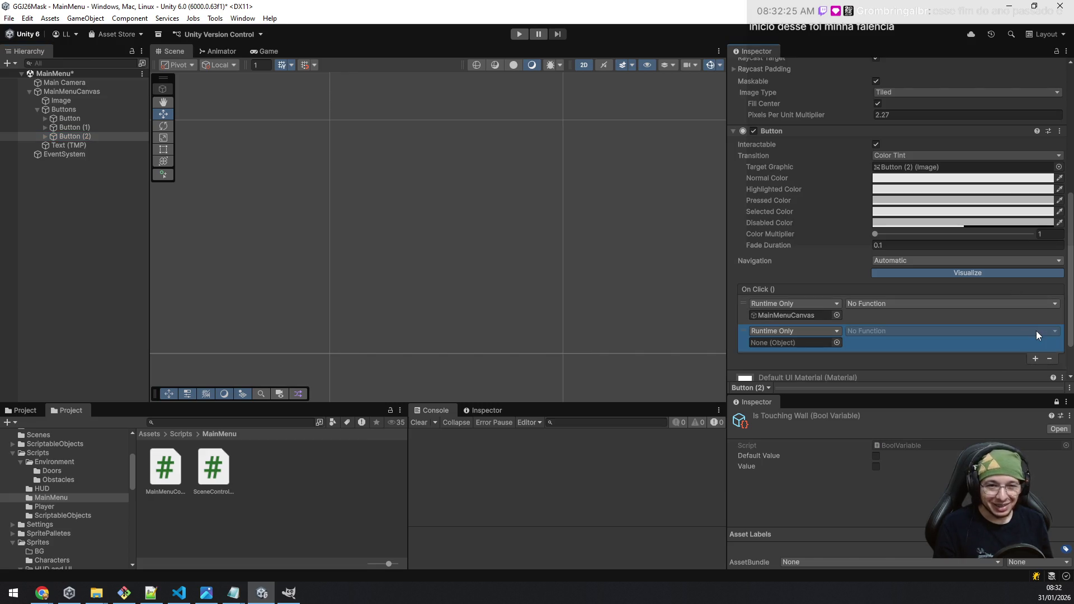
{"action": "left_click", "coordinate": [1051, 358]}
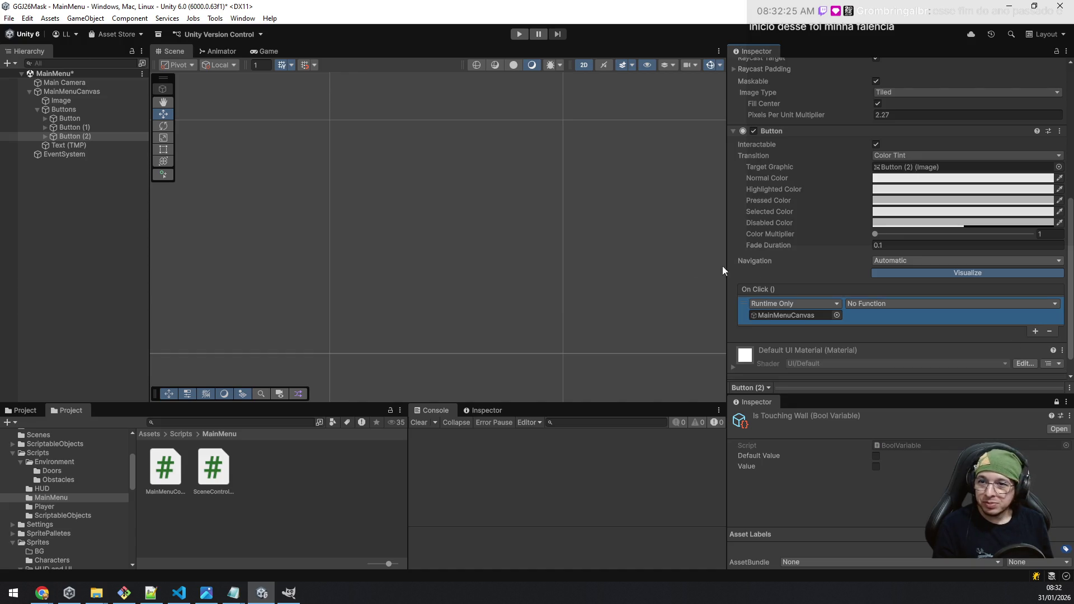
Step: Rename the three buttons Start, Options and Quit
{"action": "left_click", "coordinate": [89, 119]}
{"action": "left_click", "coordinate": [89, 120]}
{"action": "type", "text": "Start"}
{"action": "key", "text": "Return"}
{"action": "key", "text": "Down"}
{"action": "key", "text": "F2"}
{"action": "type", "text": "Menu"}
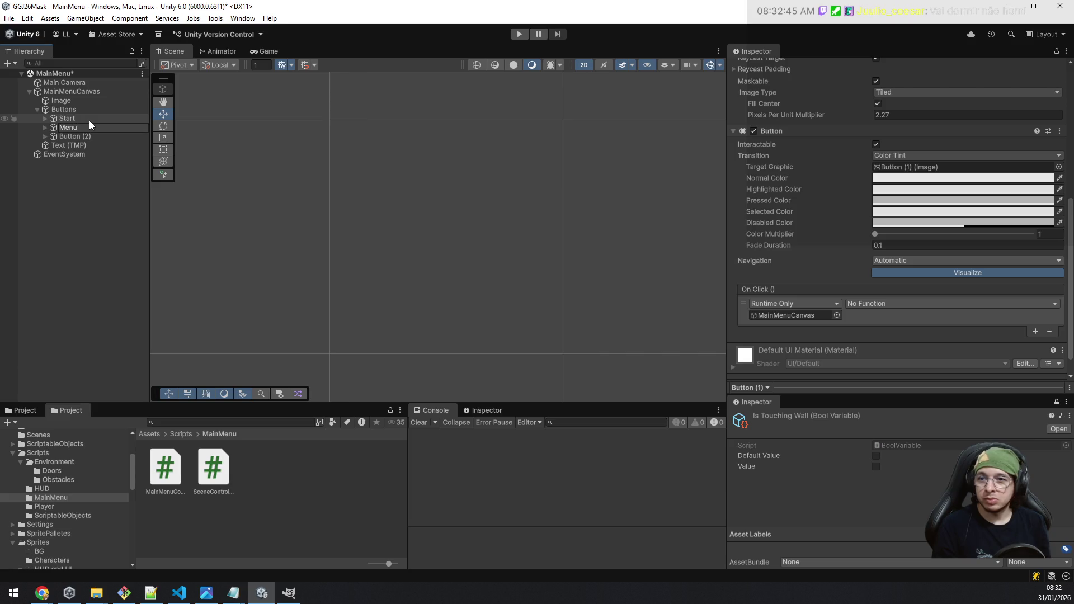
{"action": "type", "text": "ptions"}
{"action": "key", "text": "Return"}
{"action": "key", "text": "Down"}
{"action": "key", "text": "F2"}
{"action": "type", "text": "Qui"}
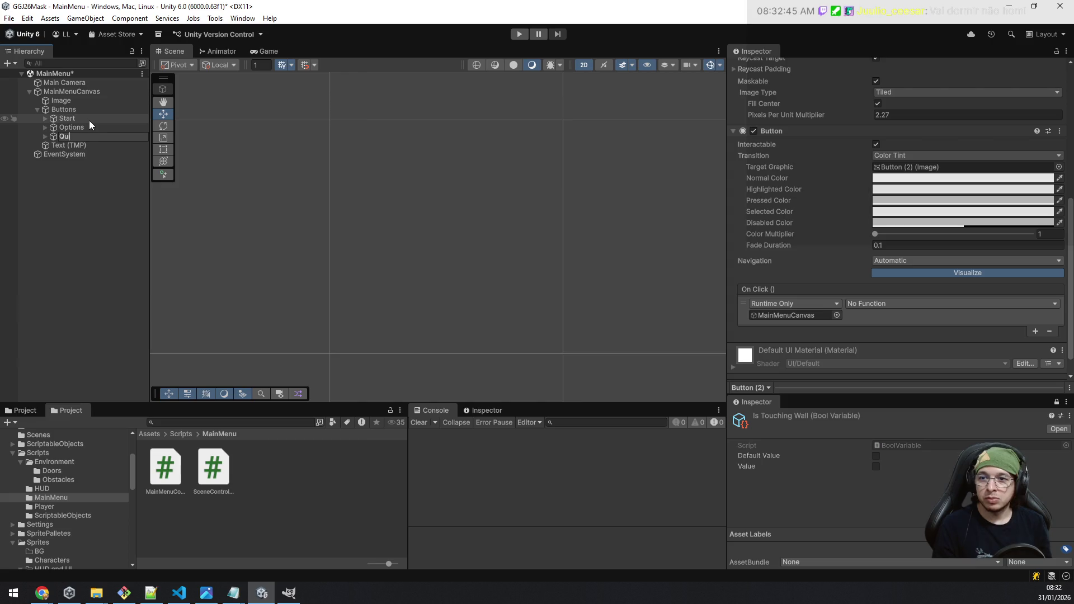
{"action": "type", "text": "t"}
{"action": "key", "text": "Return"}
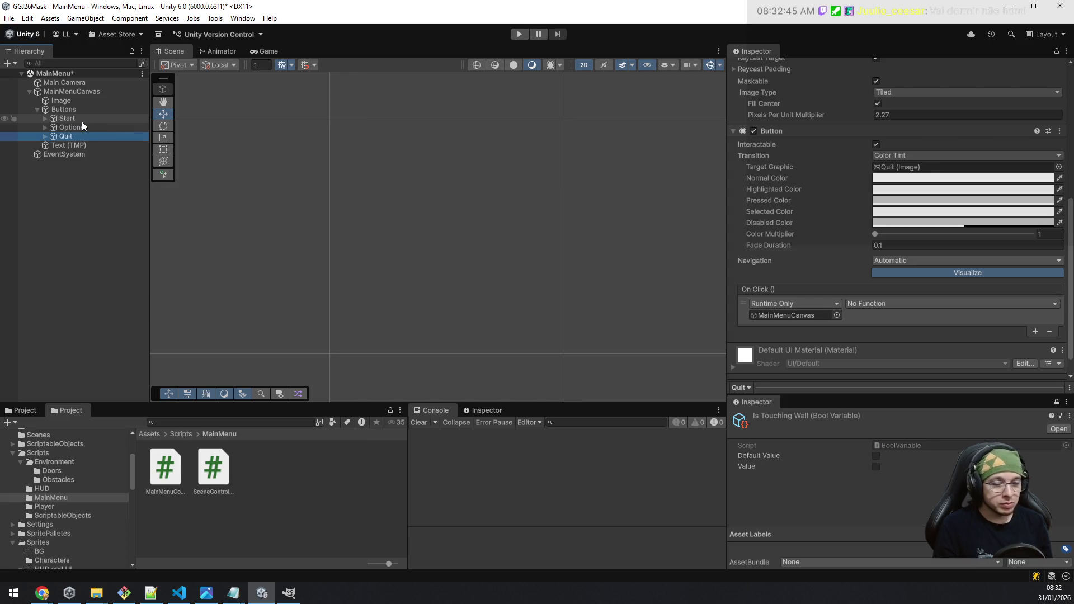
Step: Set the Quit button's On Click function to MainMenuController.Exit and save the scene
{"action": "left_click", "coordinate": [892, 305]}
{"action": "mouse_move", "coordinate": [910, 352]}
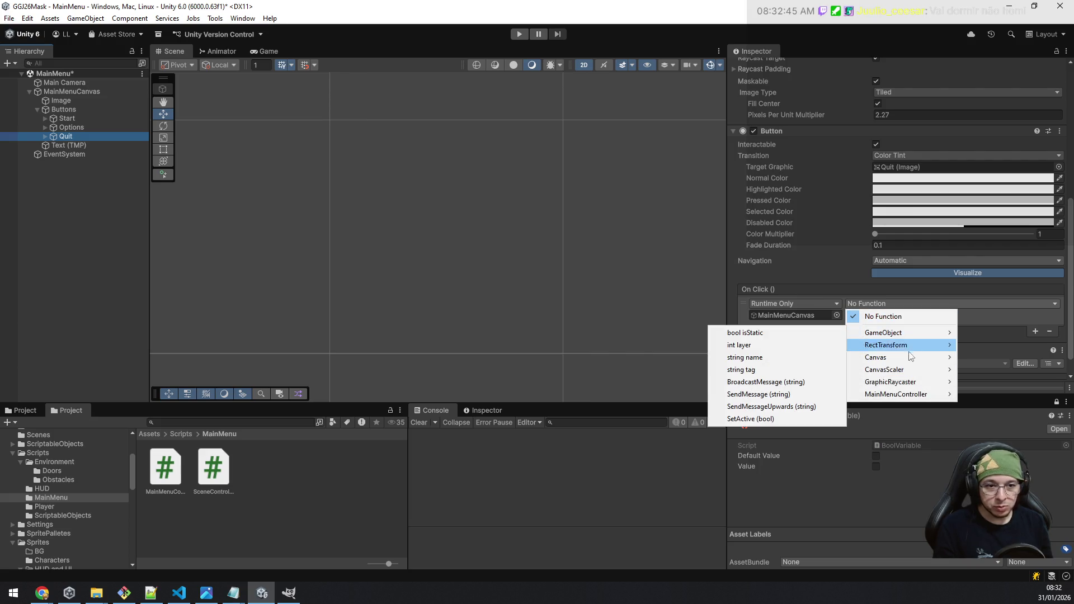
{"action": "mouse_move", "coordinate": [907, 397]}
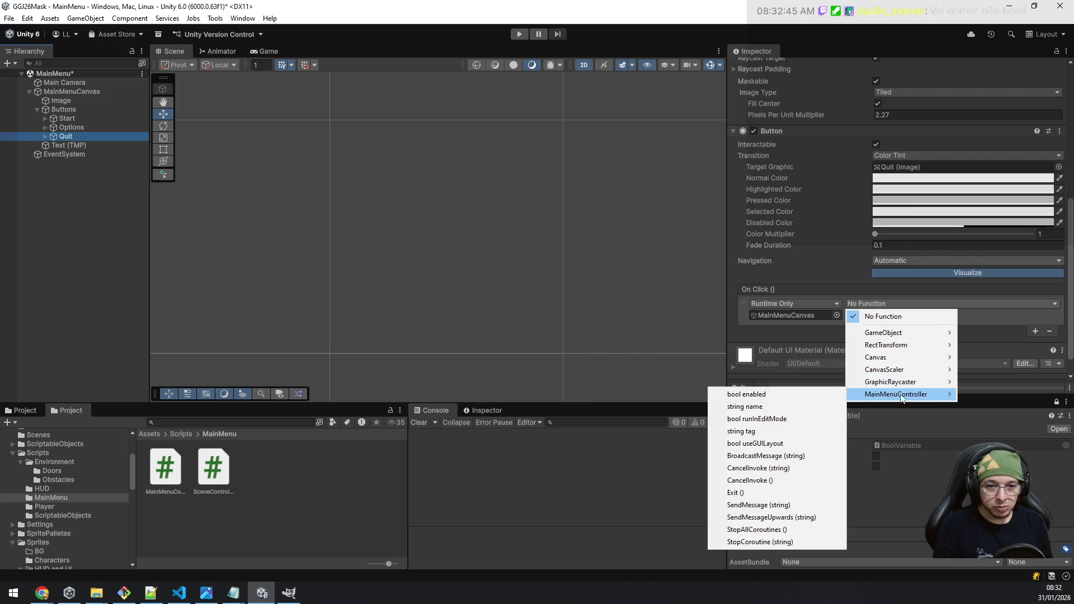
{"action": "left_click", "coordinate": [780, 492]}
{"action": "key", "text": "ctrl+s"}
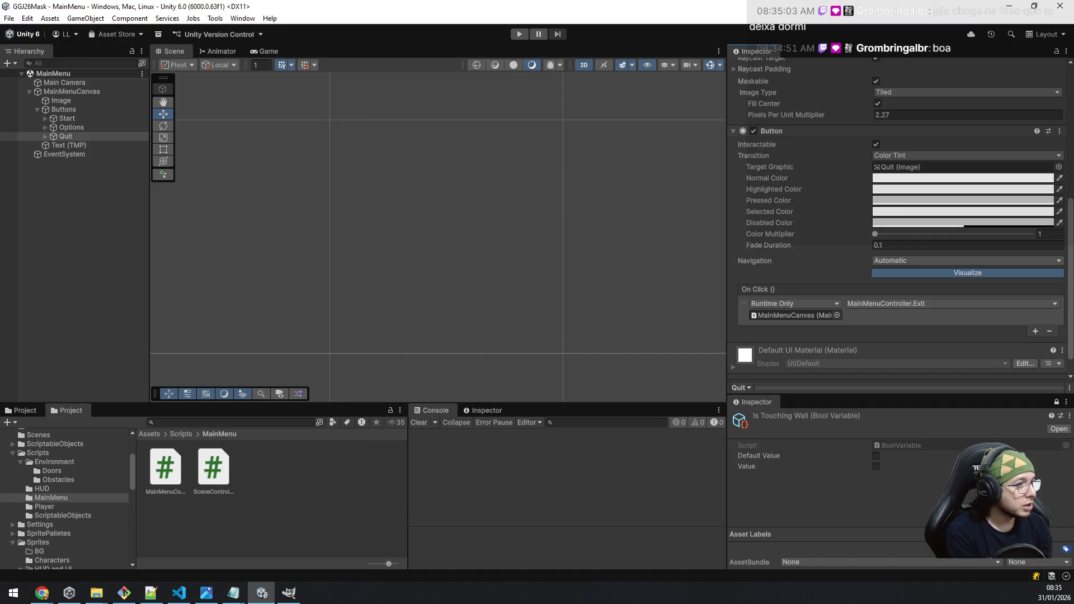
{"action": "key", "text": "alt+Tab"}
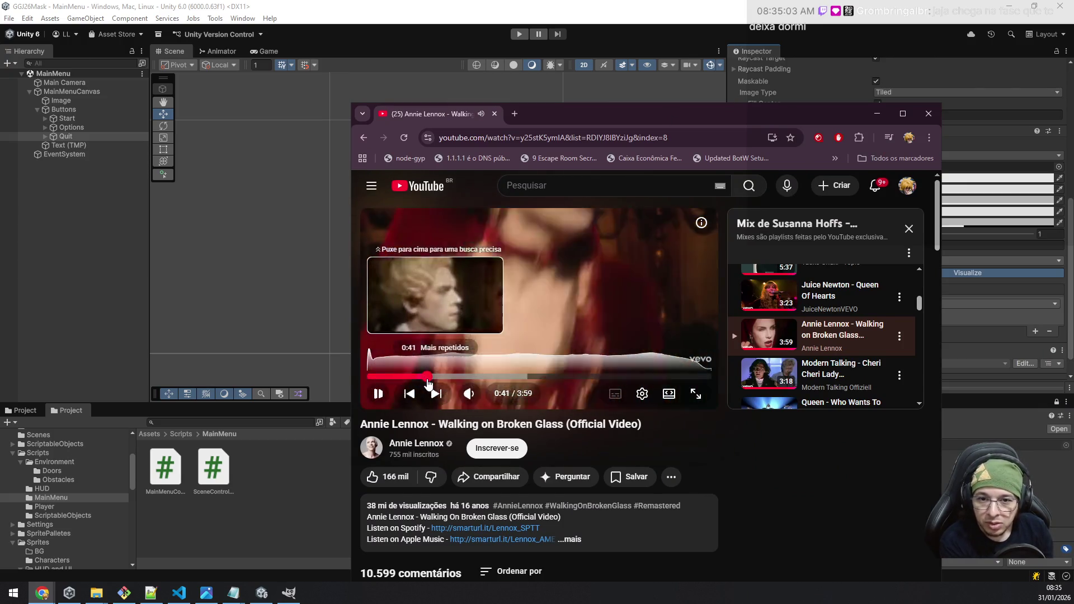
{"action": "left_click", "coordinate": [428, 376]}
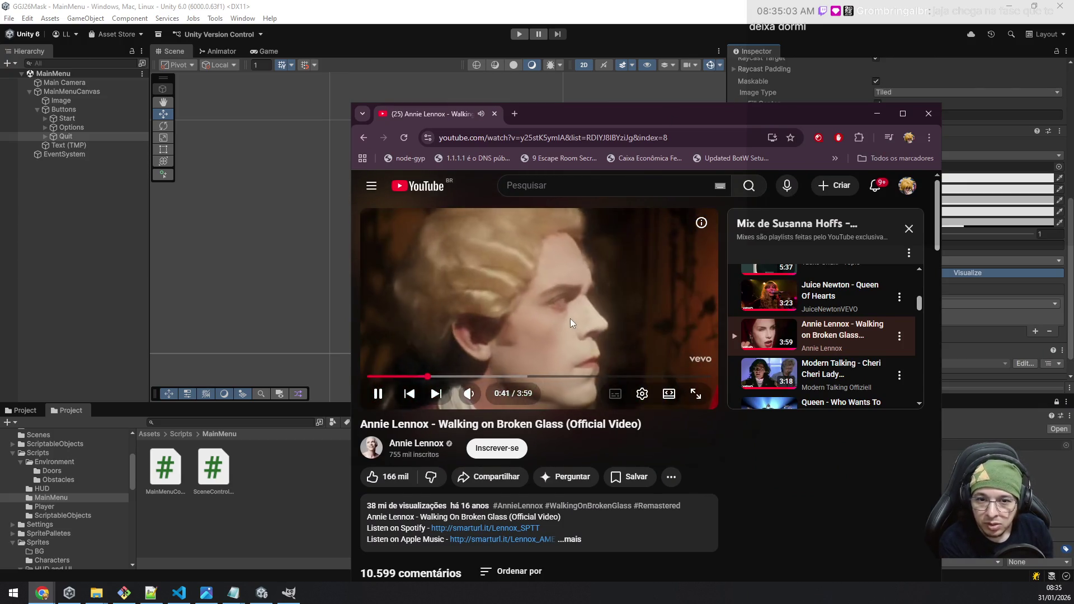
{"action": "key", "text": "space"}
{"action": "key", "text": "Left"}
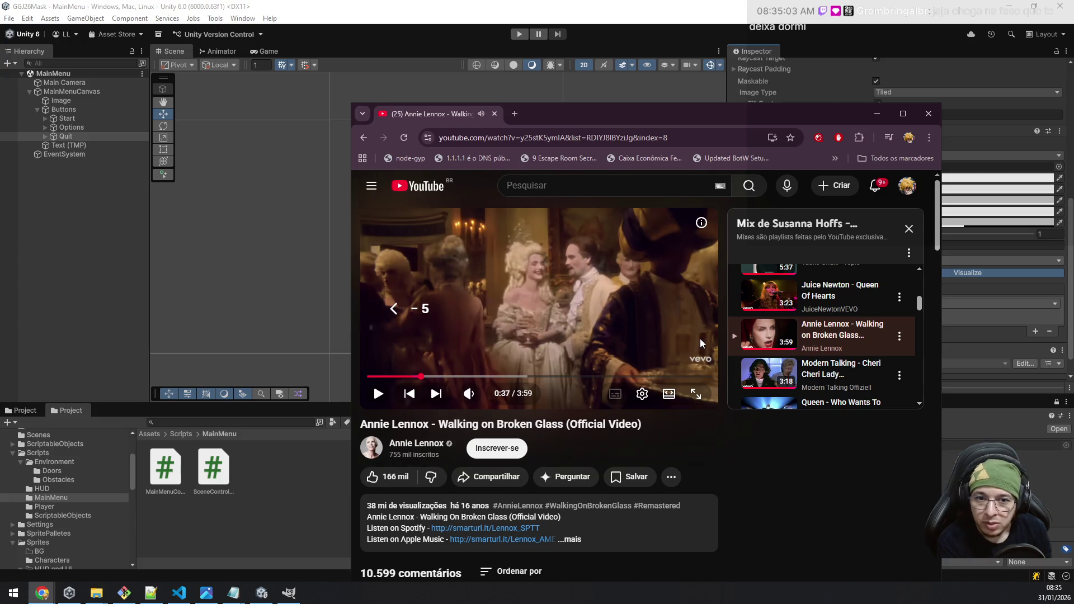
{"action": "key", "text": "space"}
{"action": "key", "text": "space"}
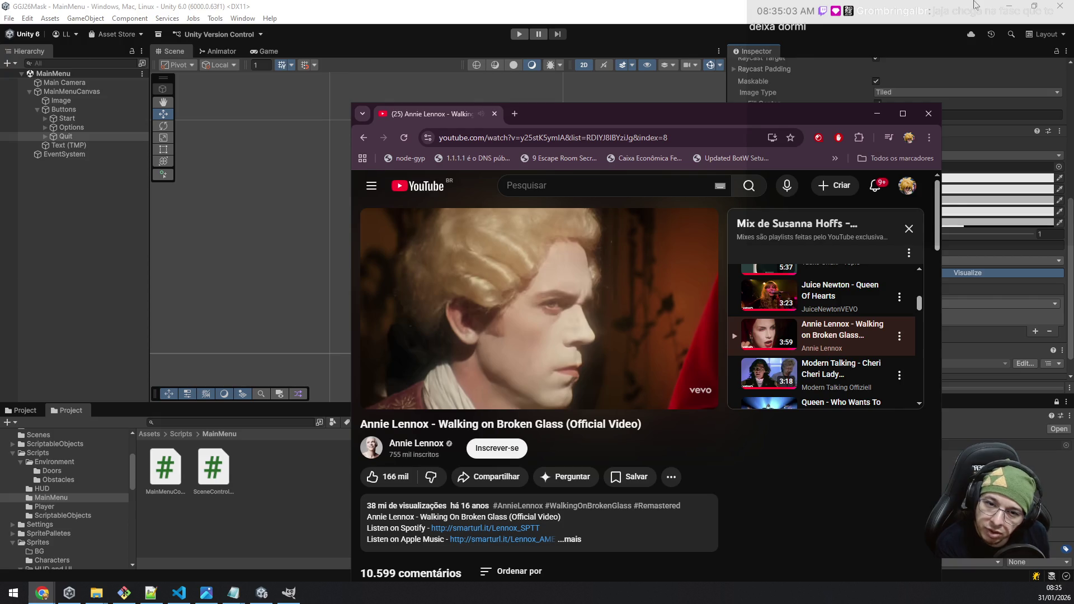
{"action": "key", "text": "space"}
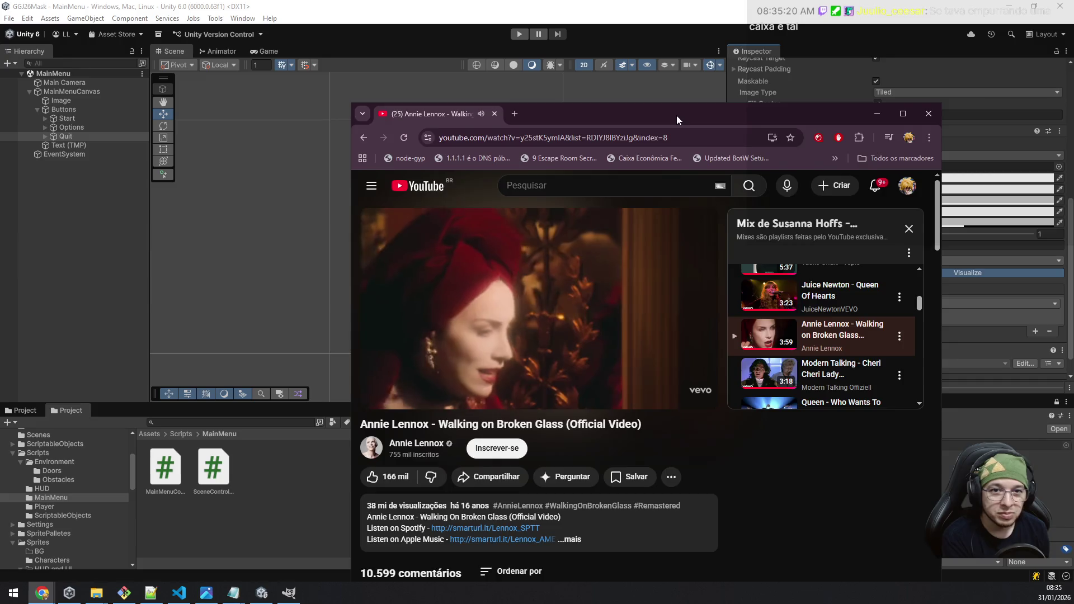
{"action": "left_click", "coordinate": [877, 114]}
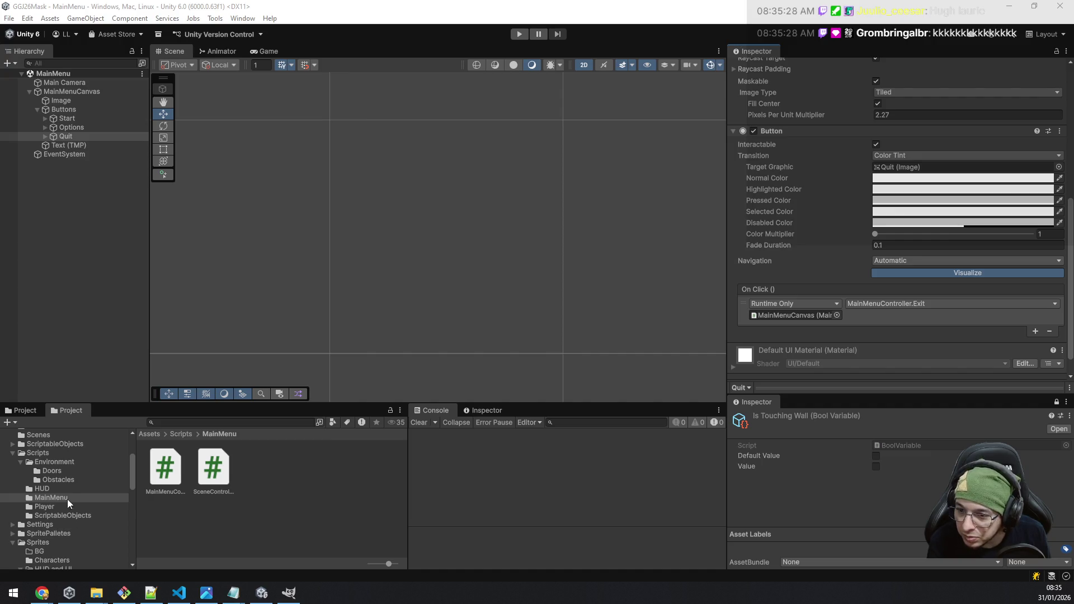
Step: Open SampleScene from the Scenes folder
{"action": "left_click", "coordinate": [39, 435]}
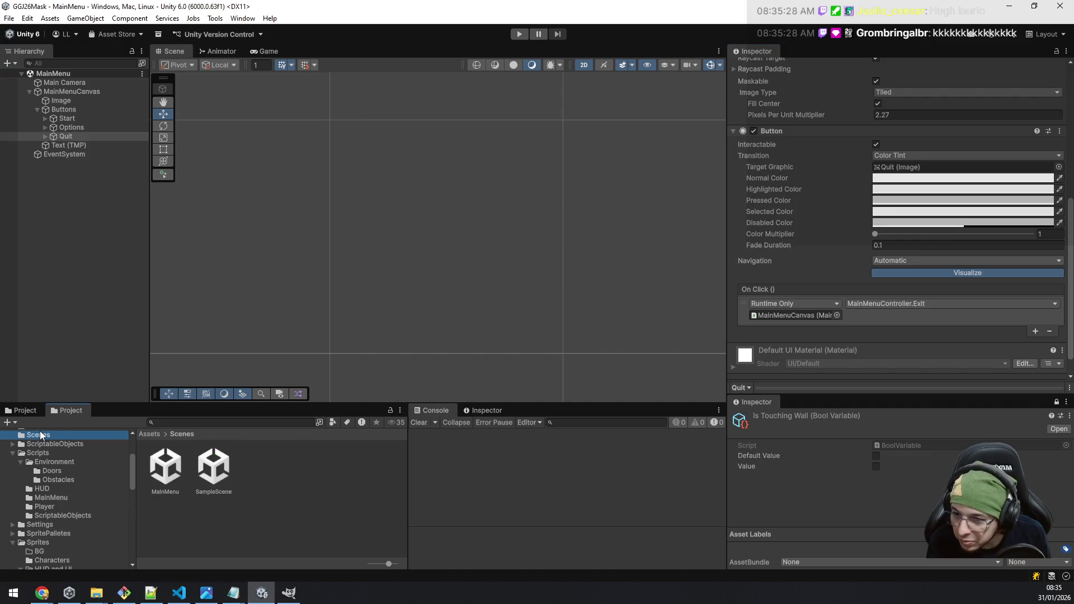
{"action": "double_click", "coordinate": [209, 469]}
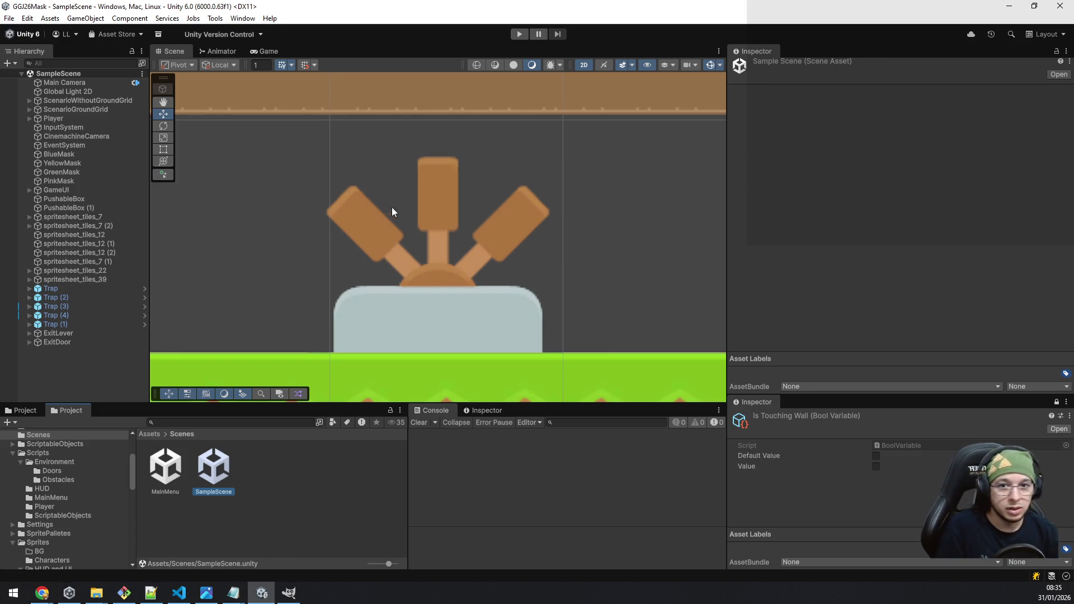
Step: Enter Play mode and run the character right across the gaps to the coin
{"action": "left_click", "coordinate": [521, 35]}
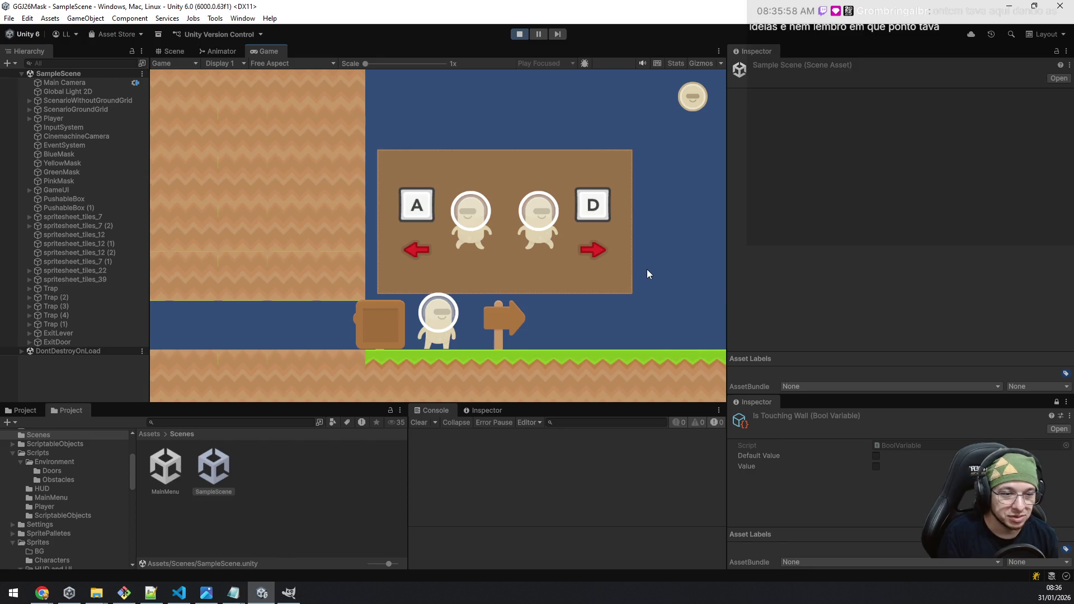
{"action": "key", "text": "d"}
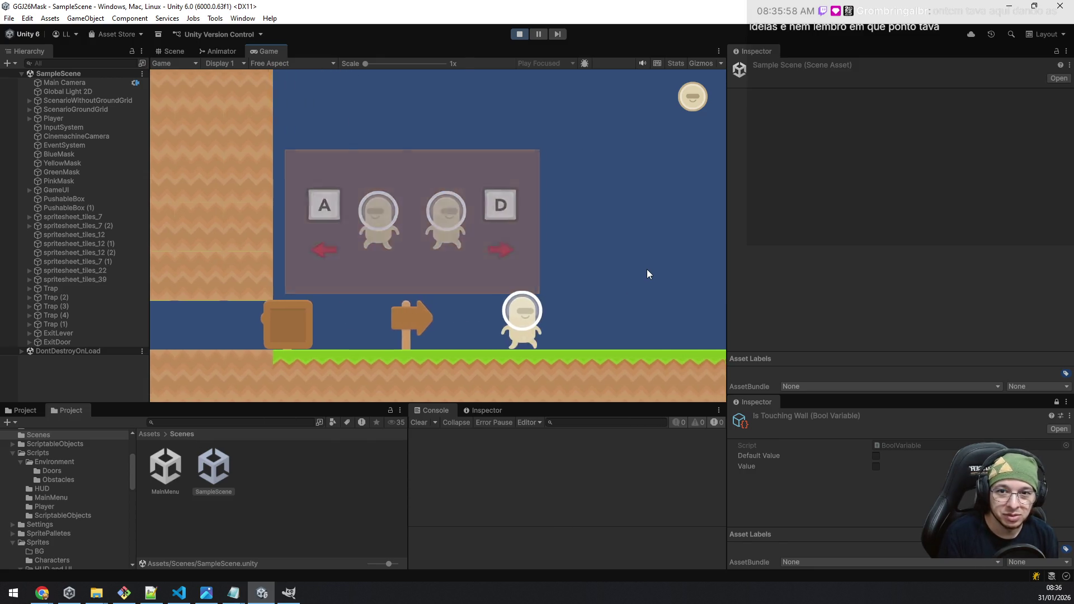
{"action": "key", "text": "space"}
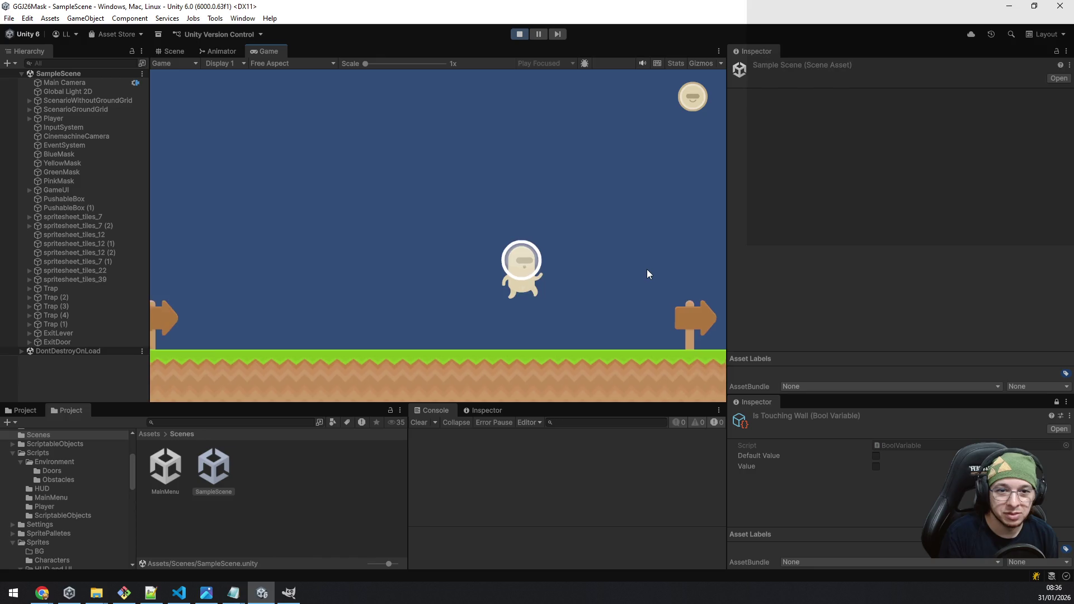
{"action": "key", "text": "space"}
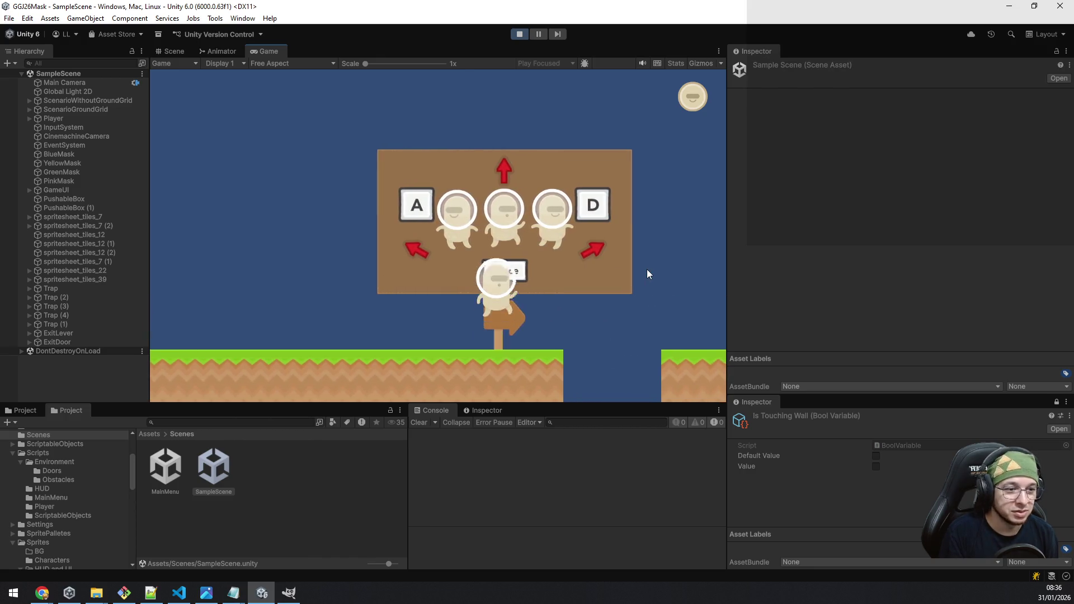
{"action": "key", "text": "d"}
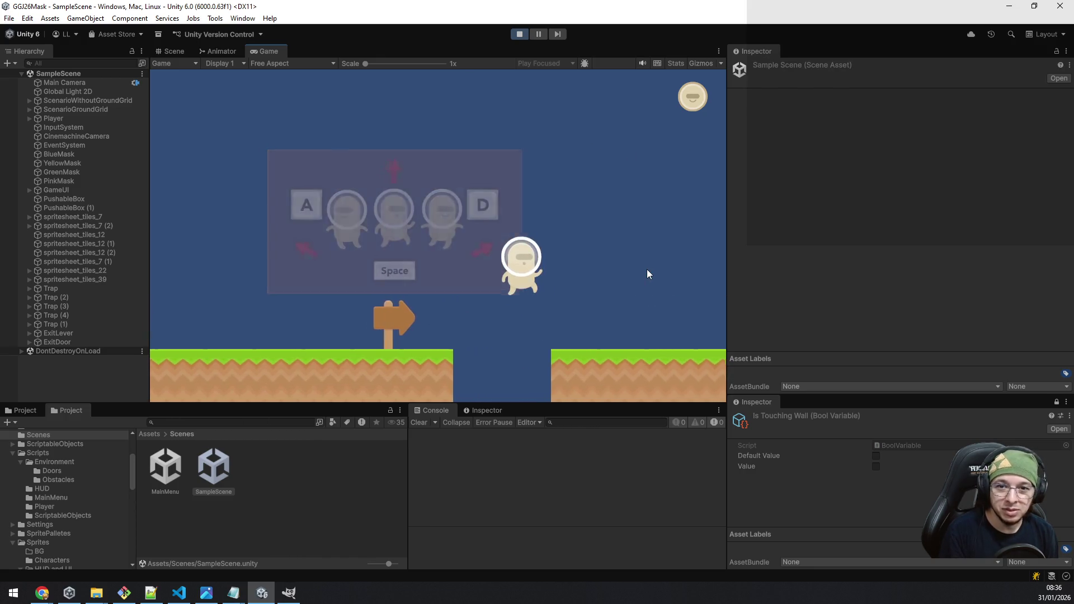
{"action": "key", "text": "d"}
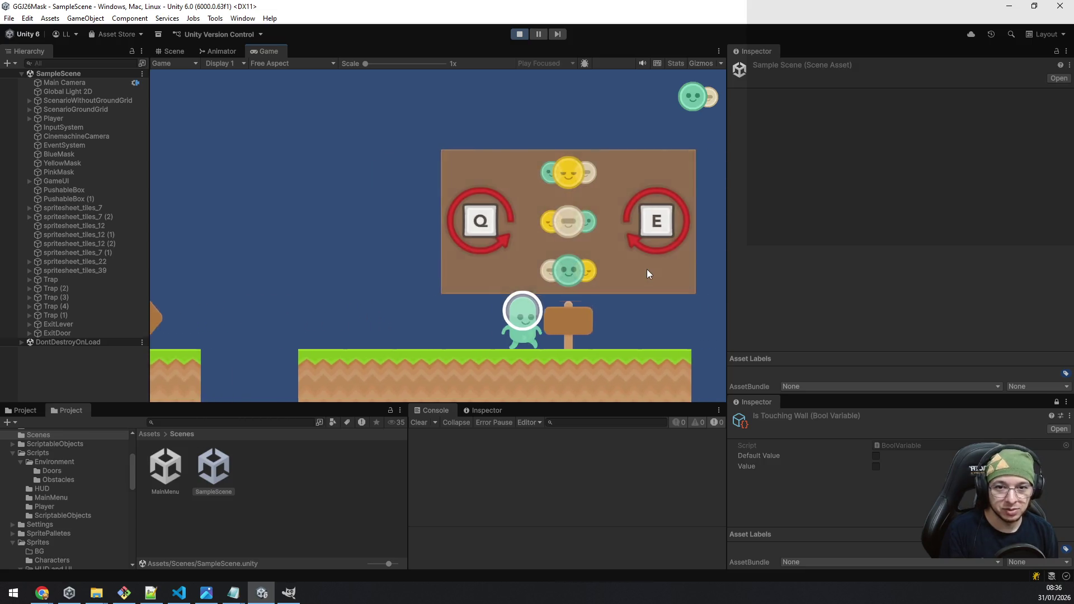
{"action": "key", "text": "d"}
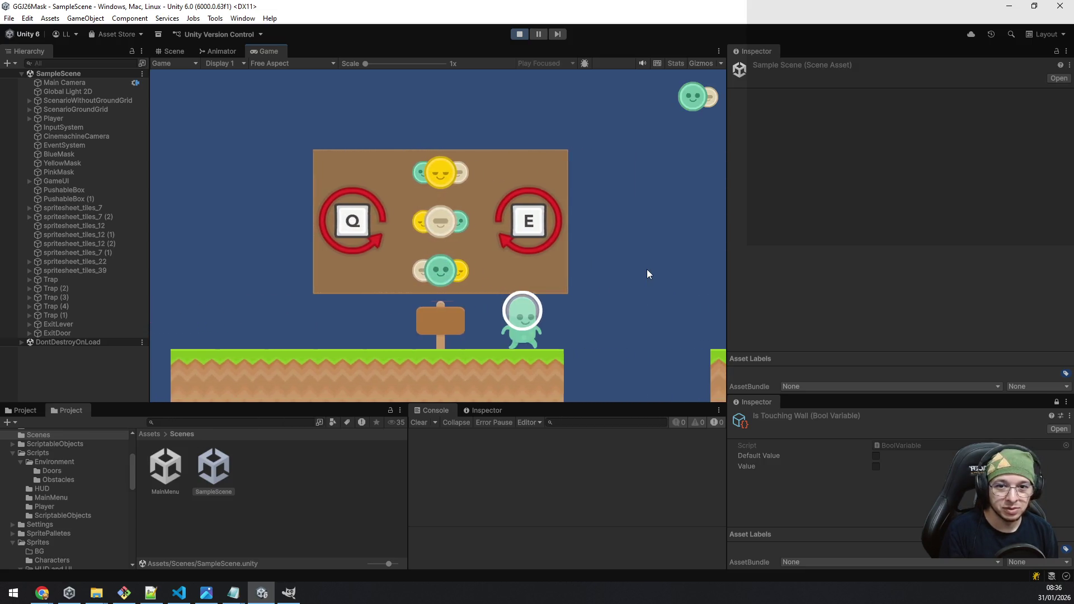
{"action": "key", "text": "a"}
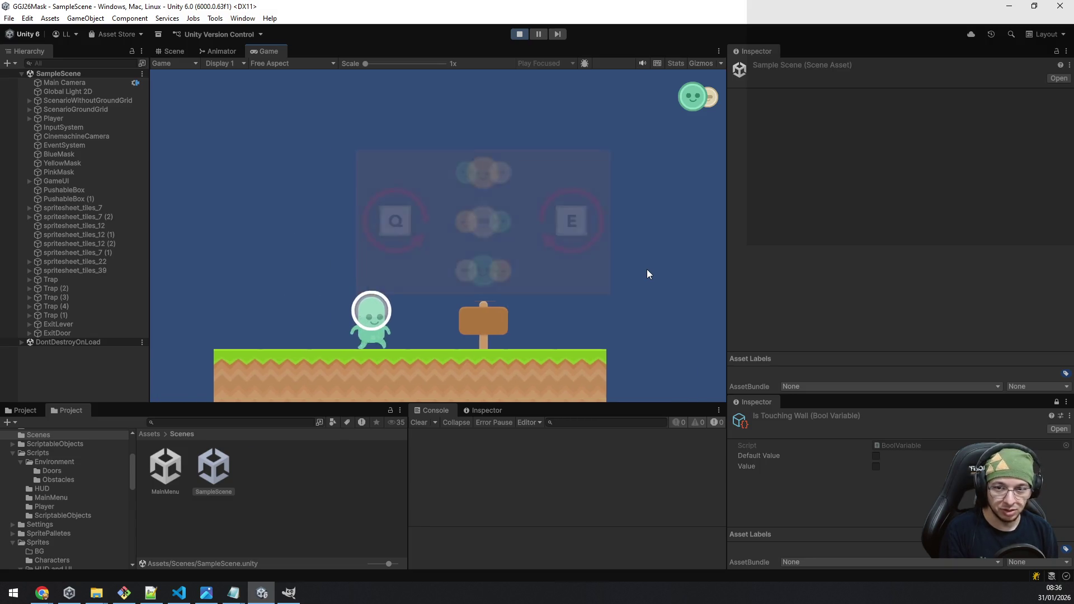
{"action": "key", "text": "d"}
{"action": "key", "text": "space"}
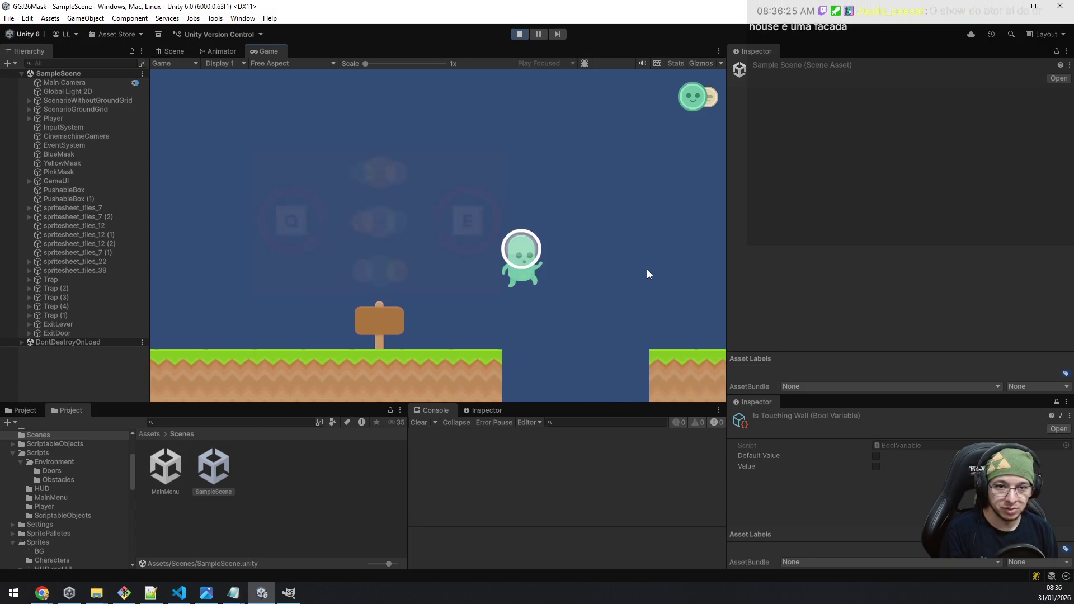
{"action": "key", "text": "d"}
{"action": "key", "text": "space"}
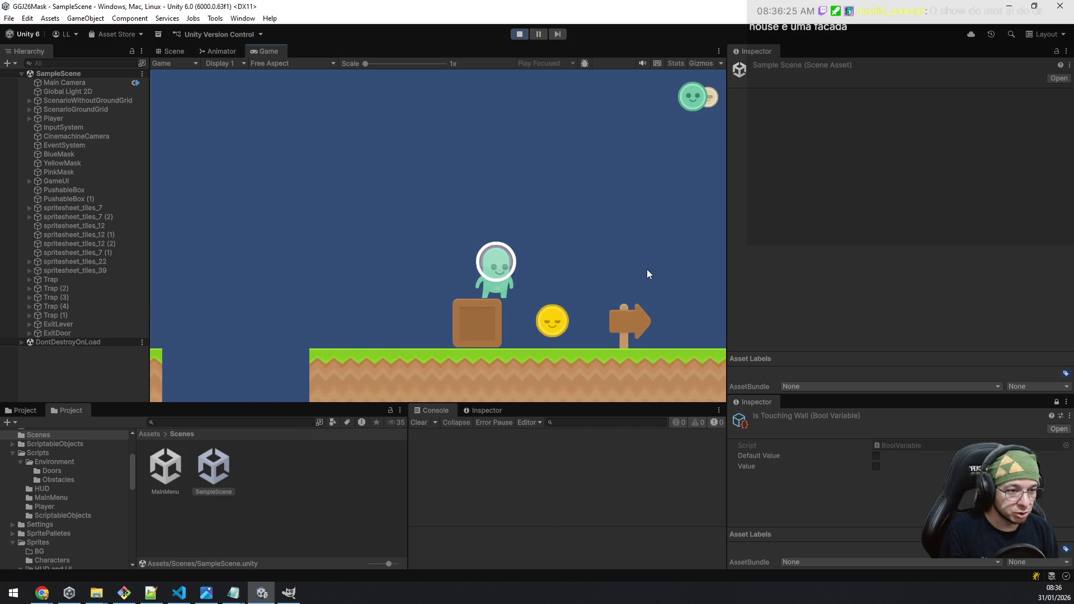
{"action": "key", "text": "d"}
Step: Move the character back left past the tutorials, then right again into the pit
{"action": "key", "text": "a"}
{"action": "key", "text": "space"}
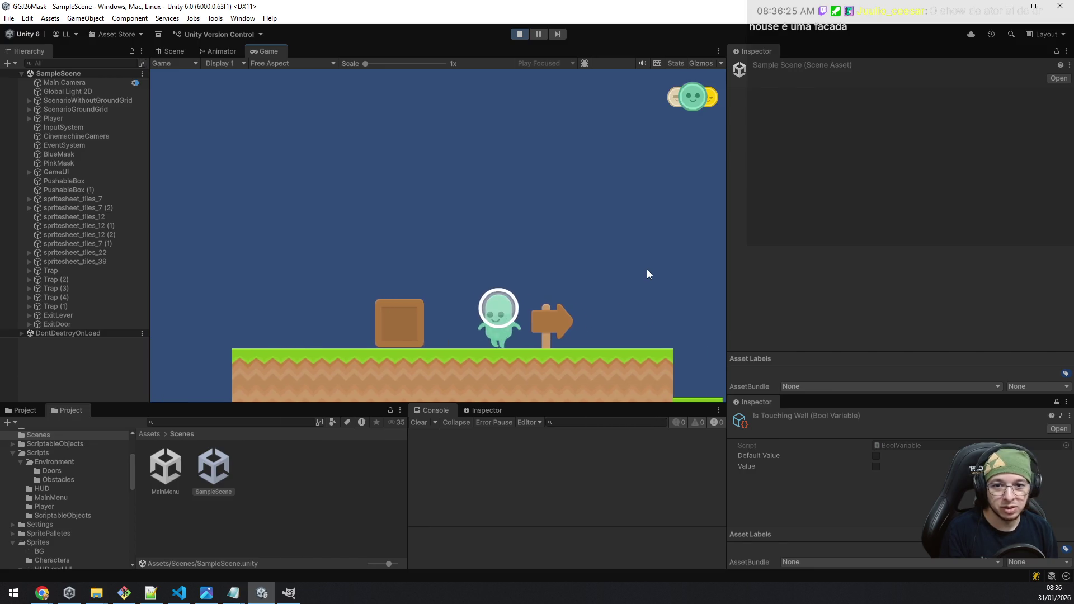
{"action": "key", "text": "a"}
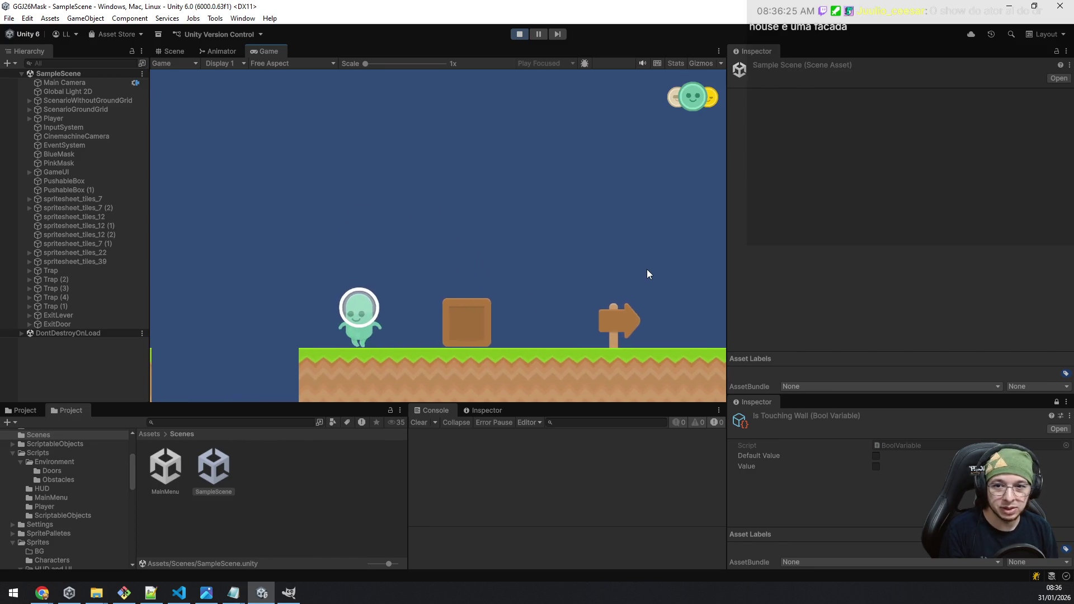
{"action": "key", "text": "space"}
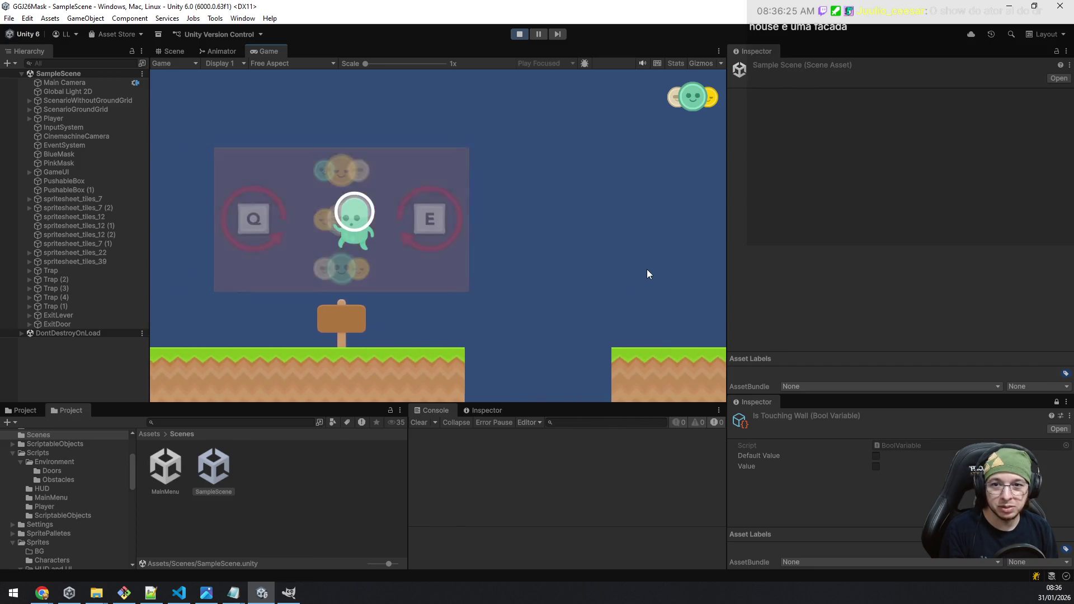
{"action": "key", "text": "a"}
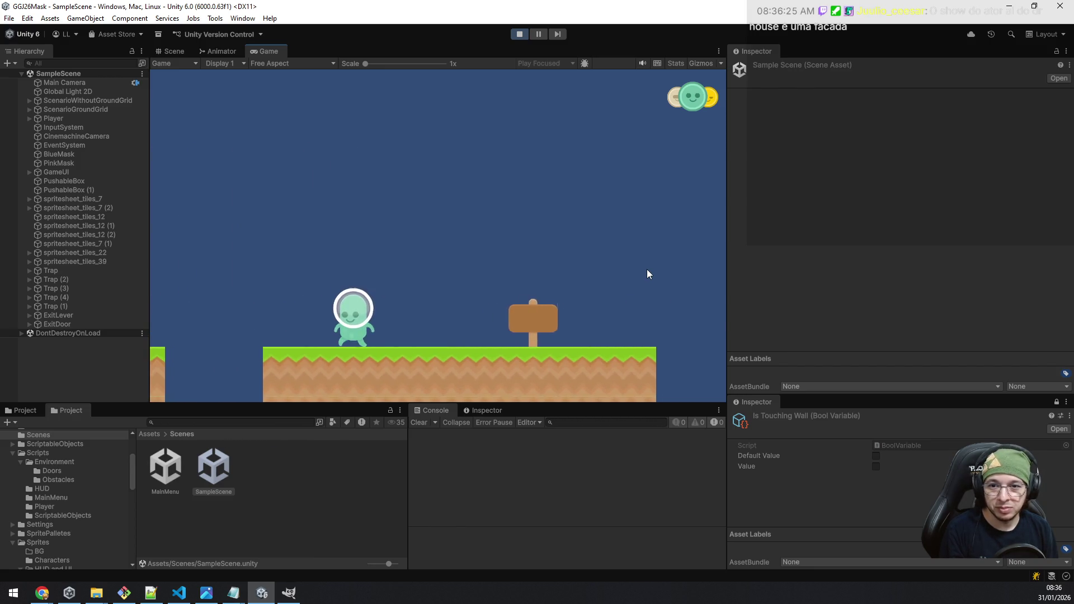
{"action": "key", "text": "a"}
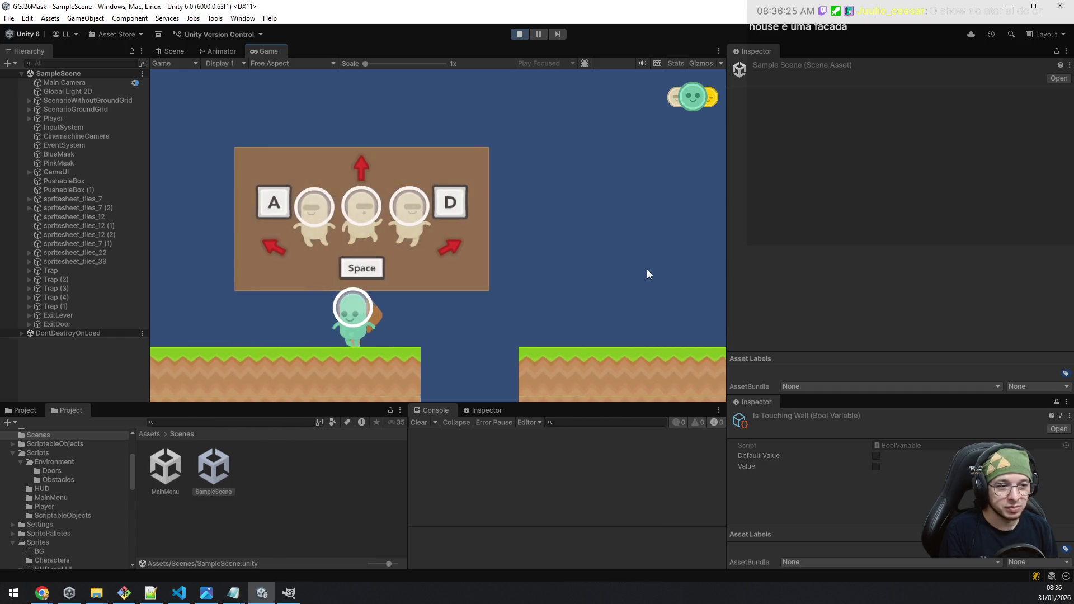
{"action": "key", "text": "a"}
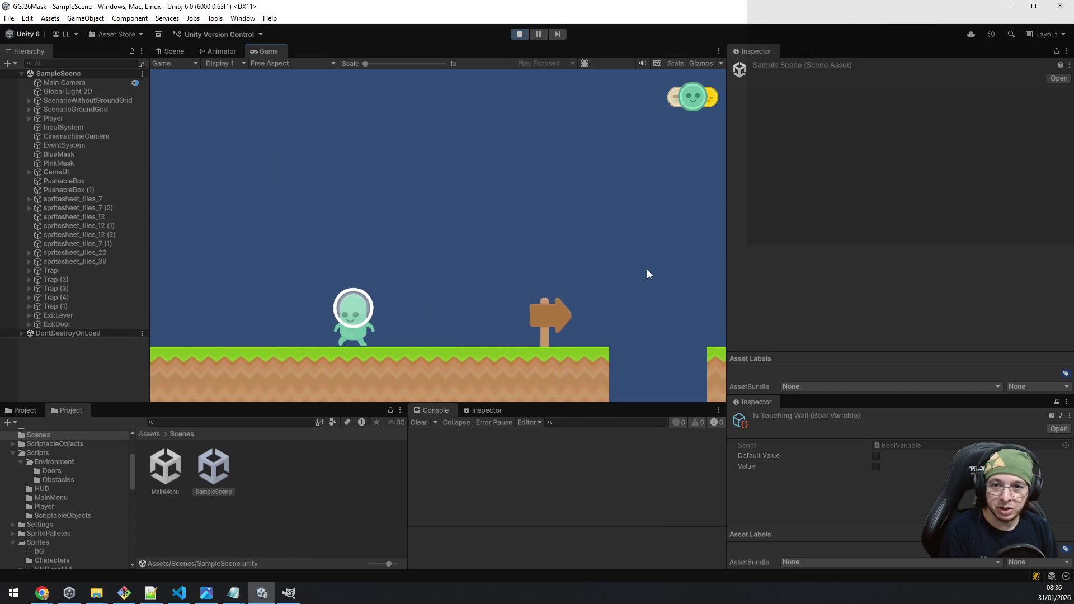
{"action": "key", "text": "d"}
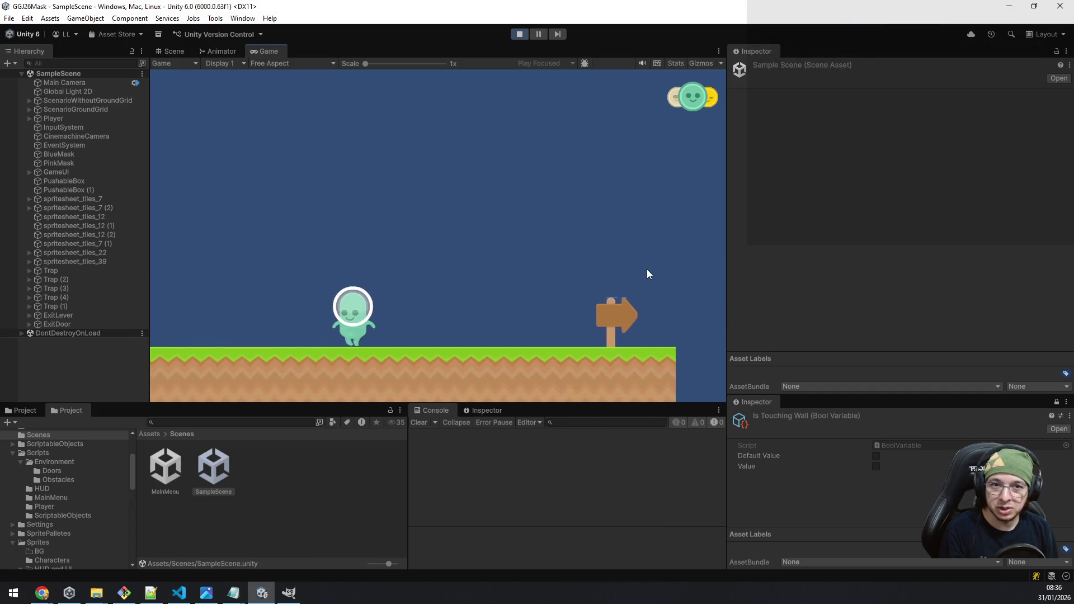
{"action": "key", "text": "a"}
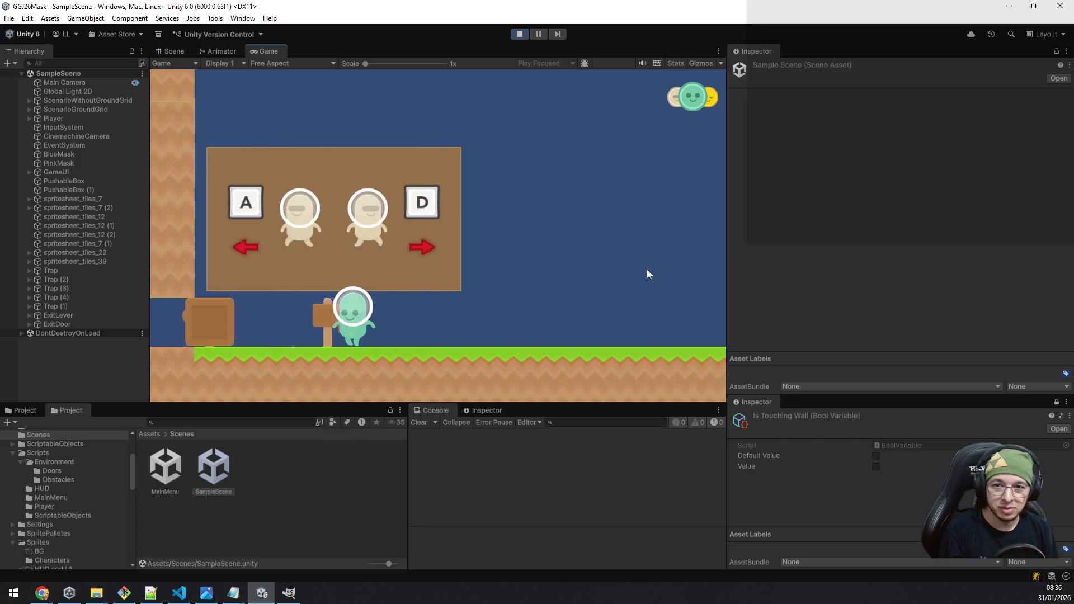
{"action": "key", "text": "space"}
{"action": "key", "text": "d"}
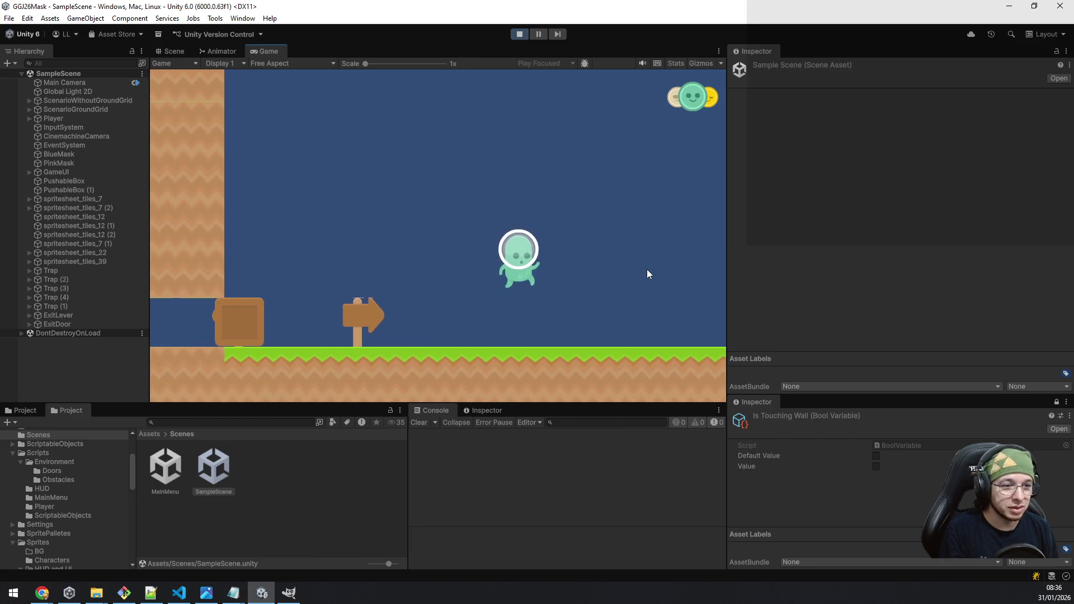
{"action": "key", "text": "space"}
{"action": "key", "text": "d"}
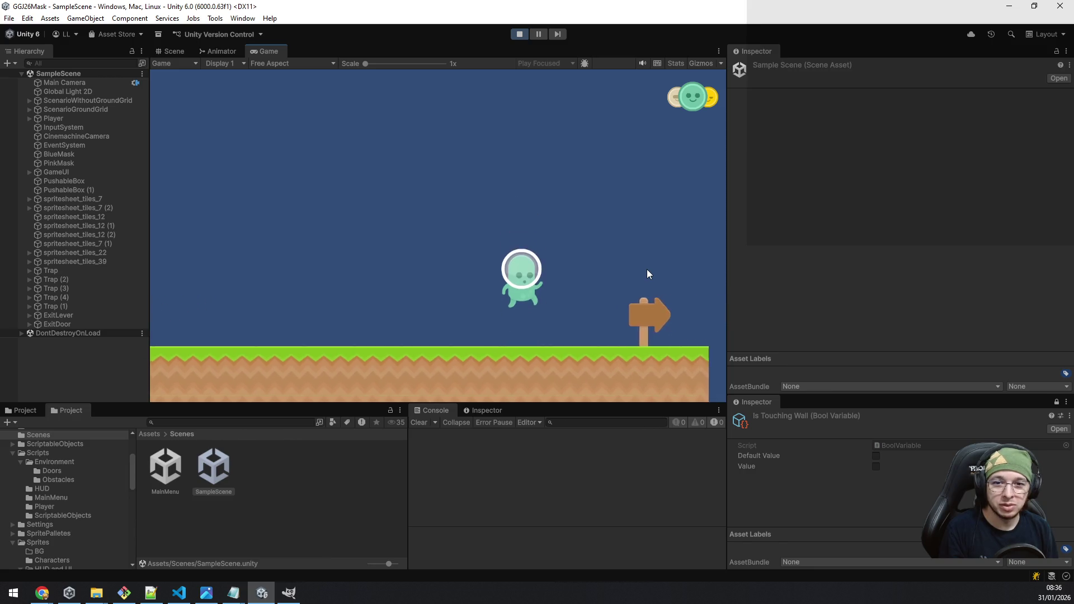
{"action": "key", "text": "space"}
{"action": "key", "text": "d"}
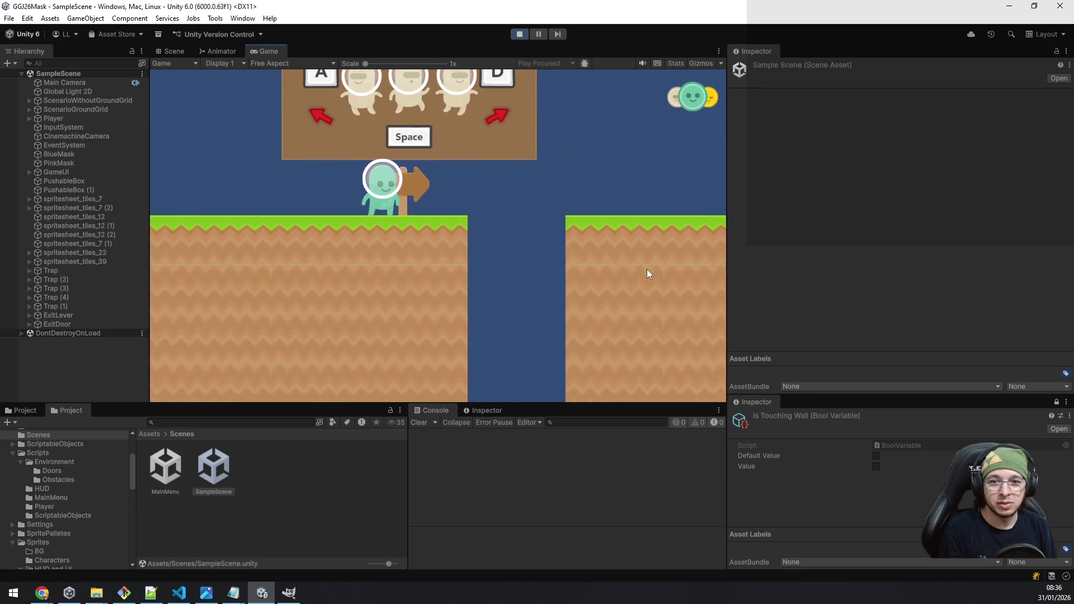
Step: Jump left, switch to the yellow mask, and push the crate left into the tunnel
{"action": "key", "text": "a"}
{"action": "key", "text": "space"}
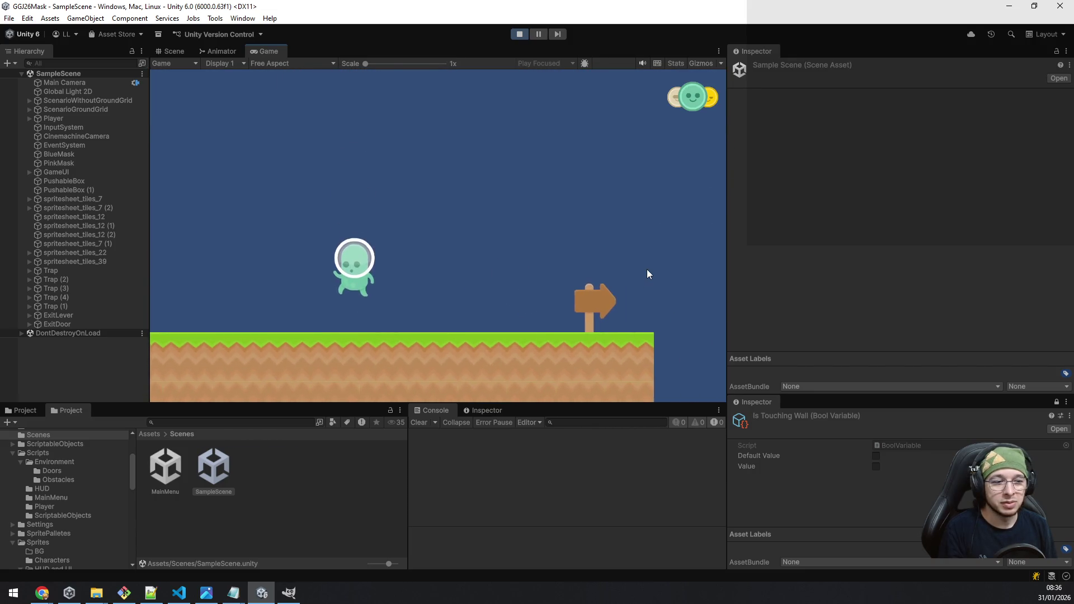
{"action": "key", "text": "space"}
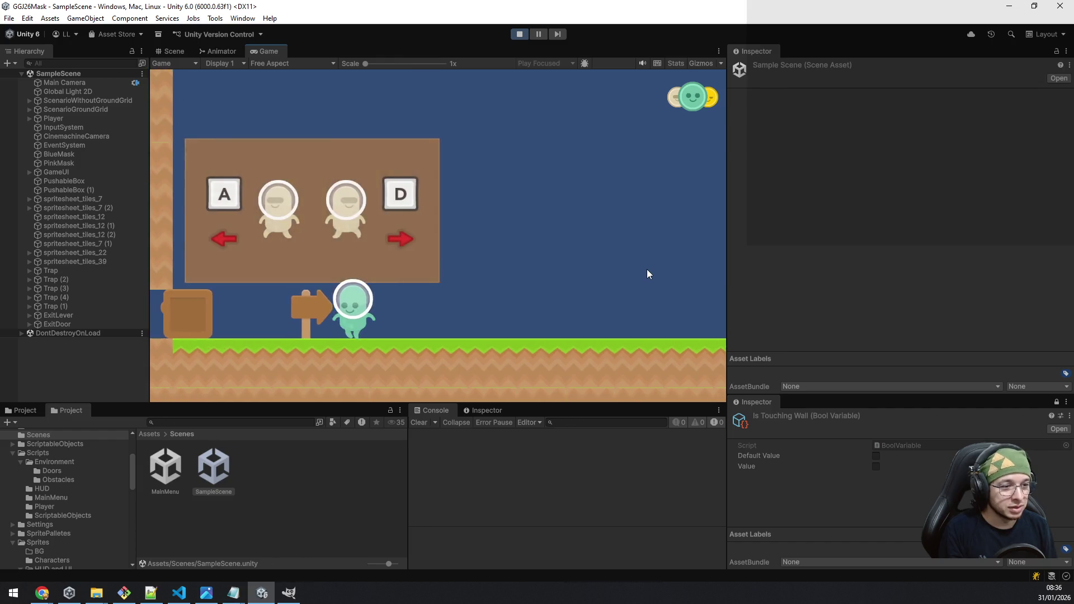
{"action": "key", "text": "e"}
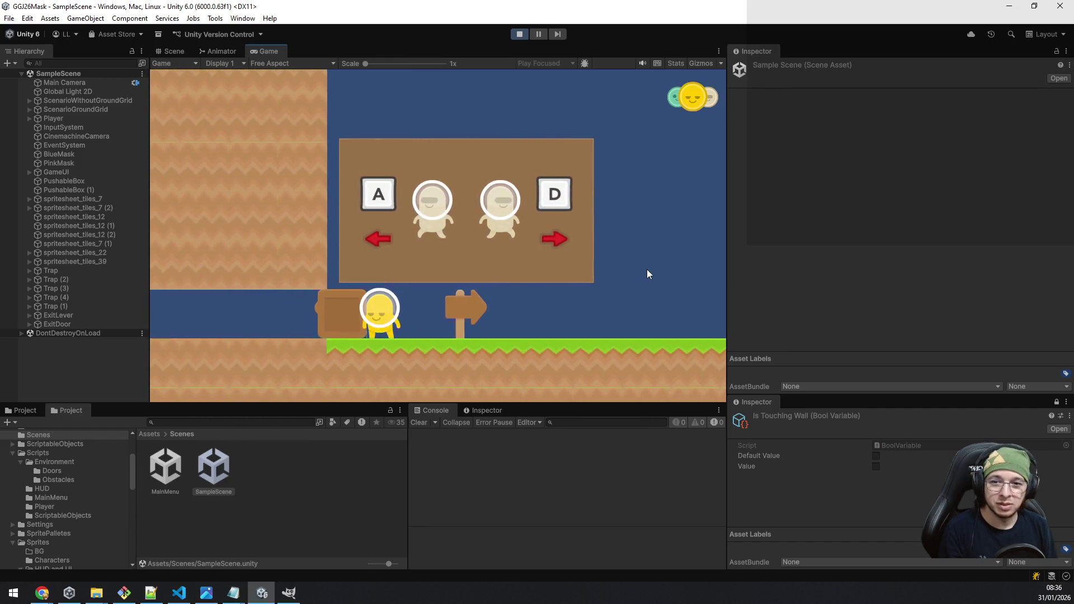
{"action": "key", "text": "a"}
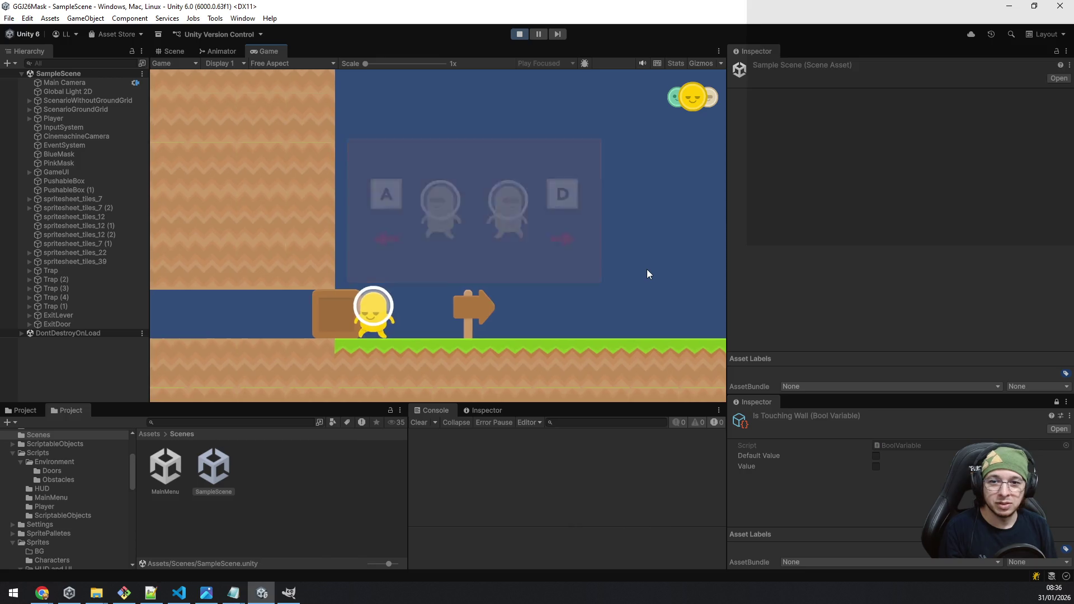
{"action": "key", "text": "a"}
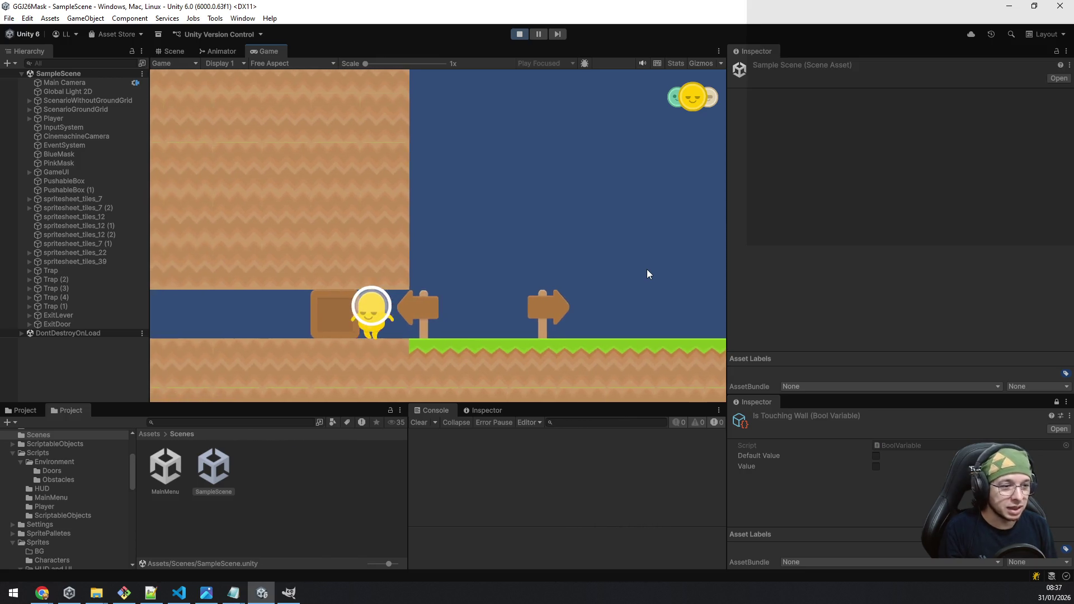
{"action": "key", "text": "a"}
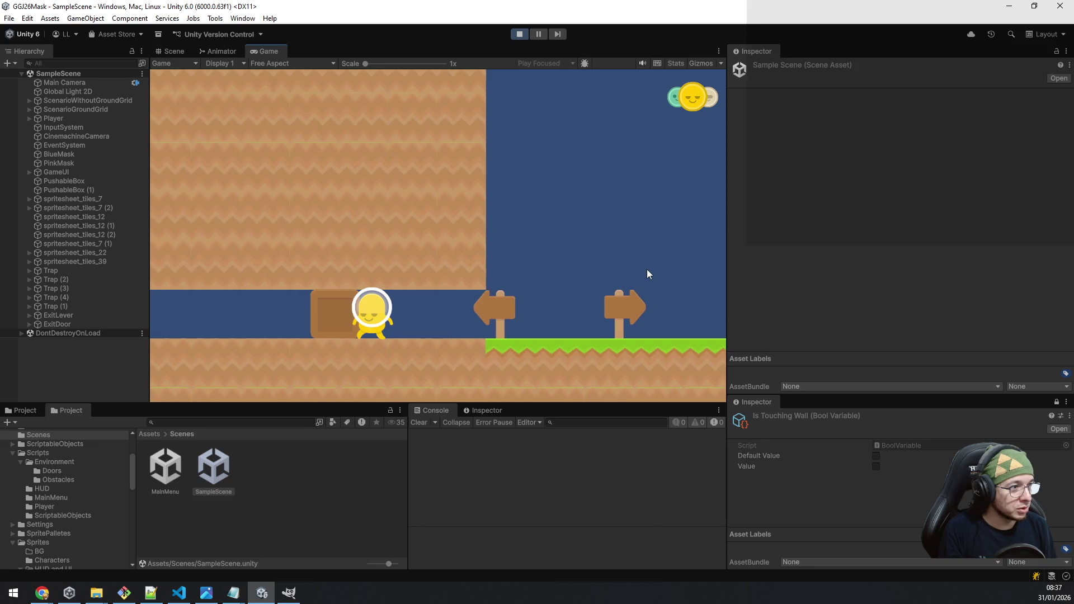
{"action": "key", "text": "a"}
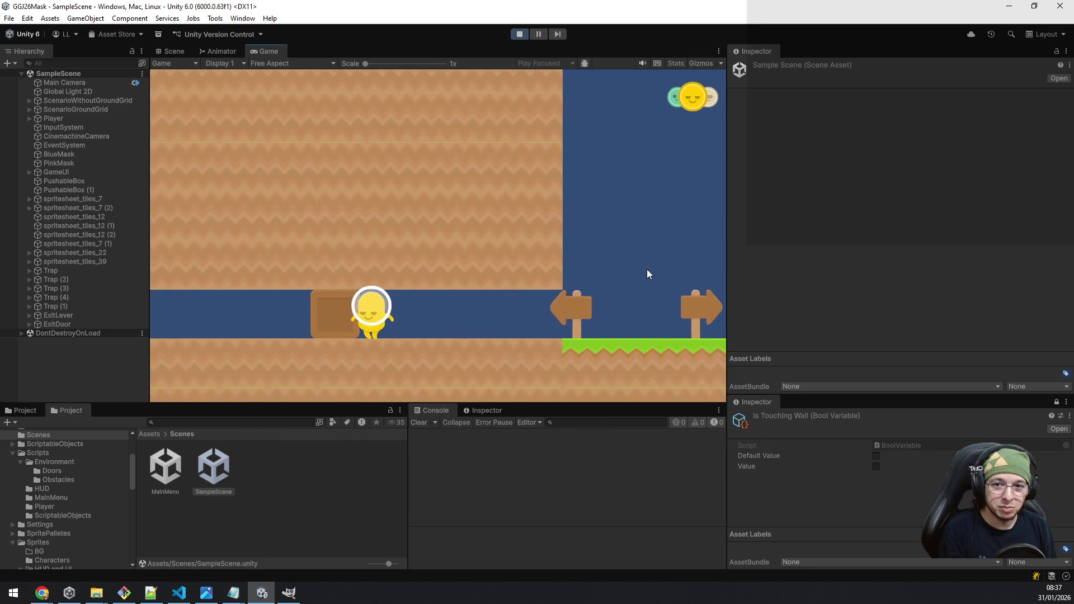
{"action": "key", "text": "a"}
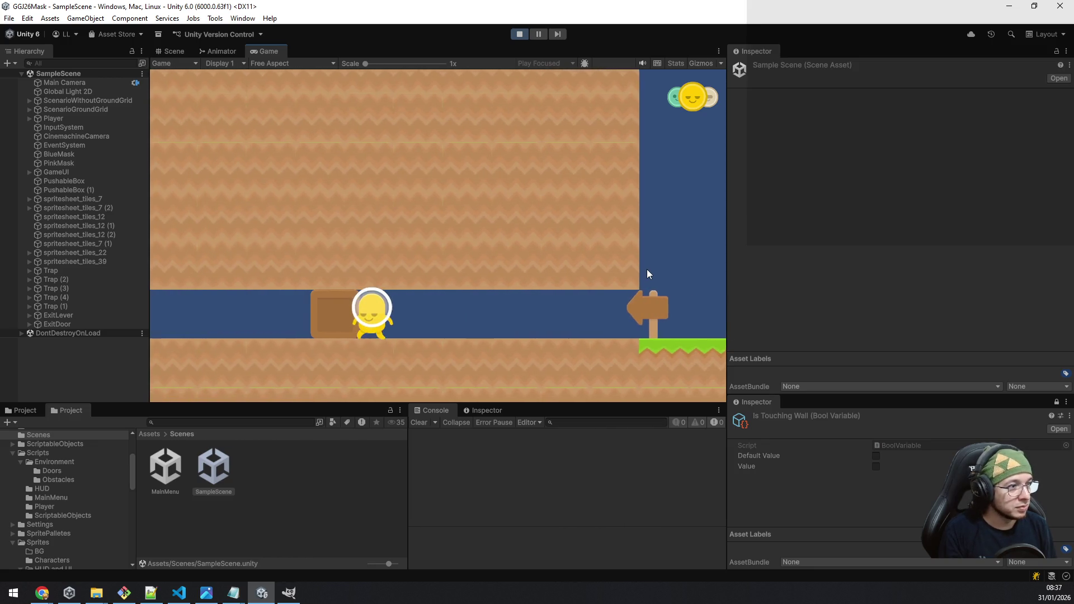
{"action": "key", "text": "a"}
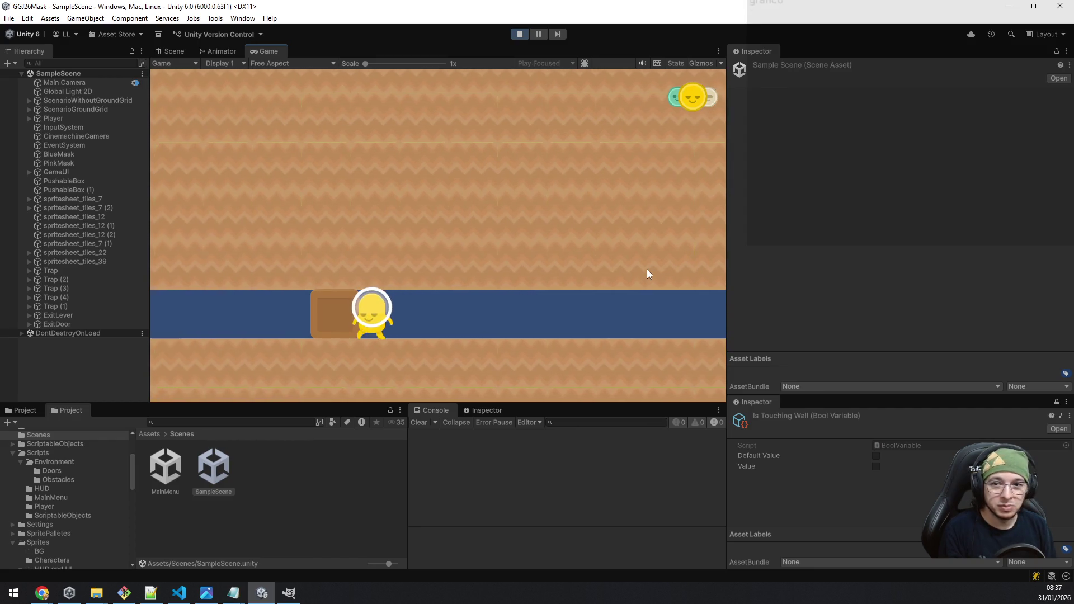
Step: Push the crate left along the tunnel and out its far end
{"action": "key", "text": "a"}
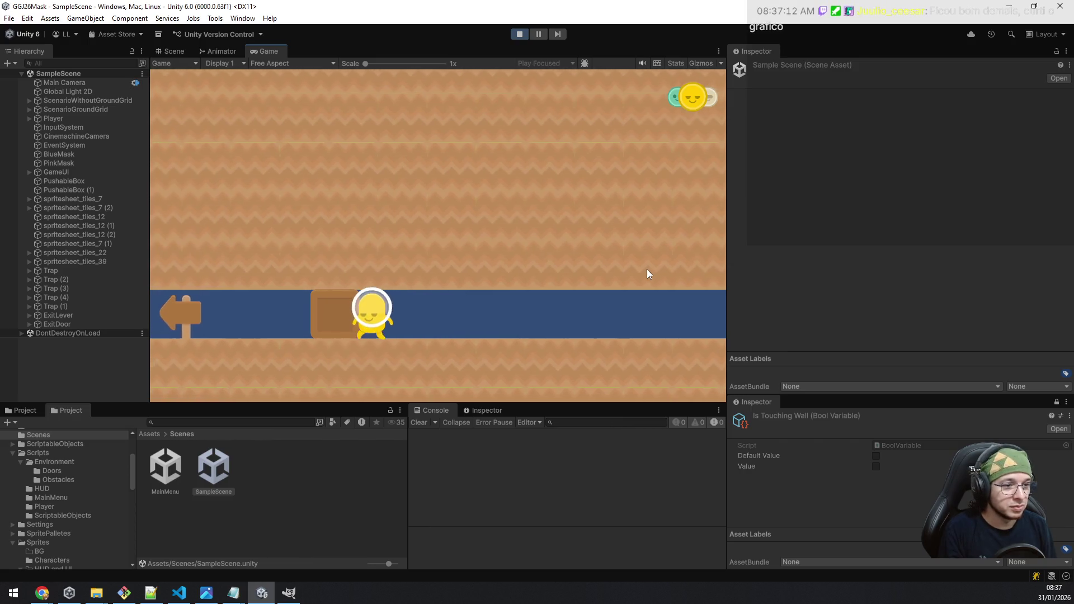
{"action": "key", "text": "a"}
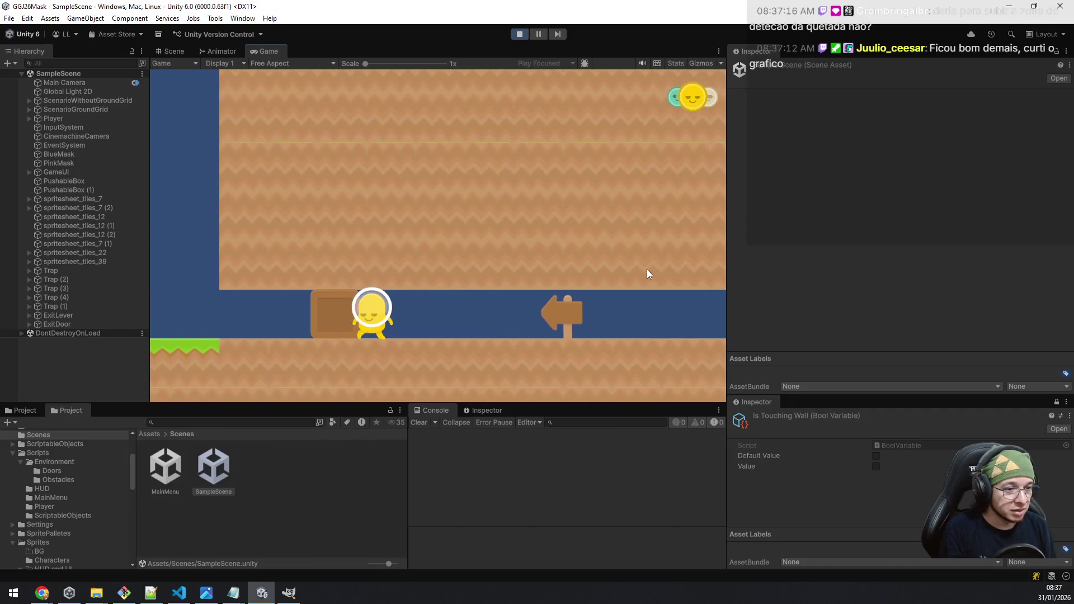
{"action": "key", "text": "a"}
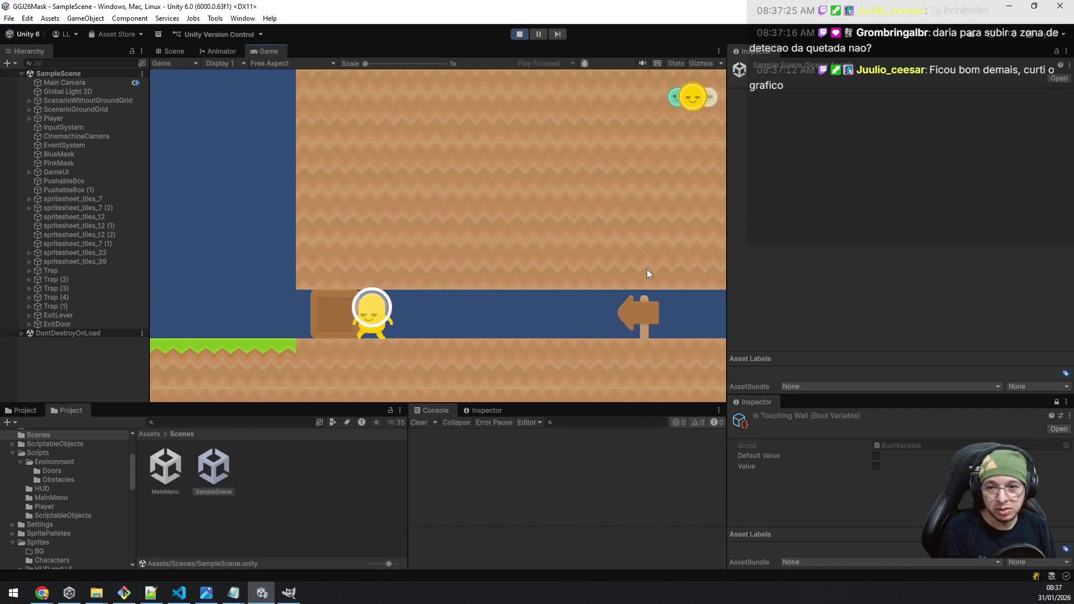
{"action": "key", "text": "a"}
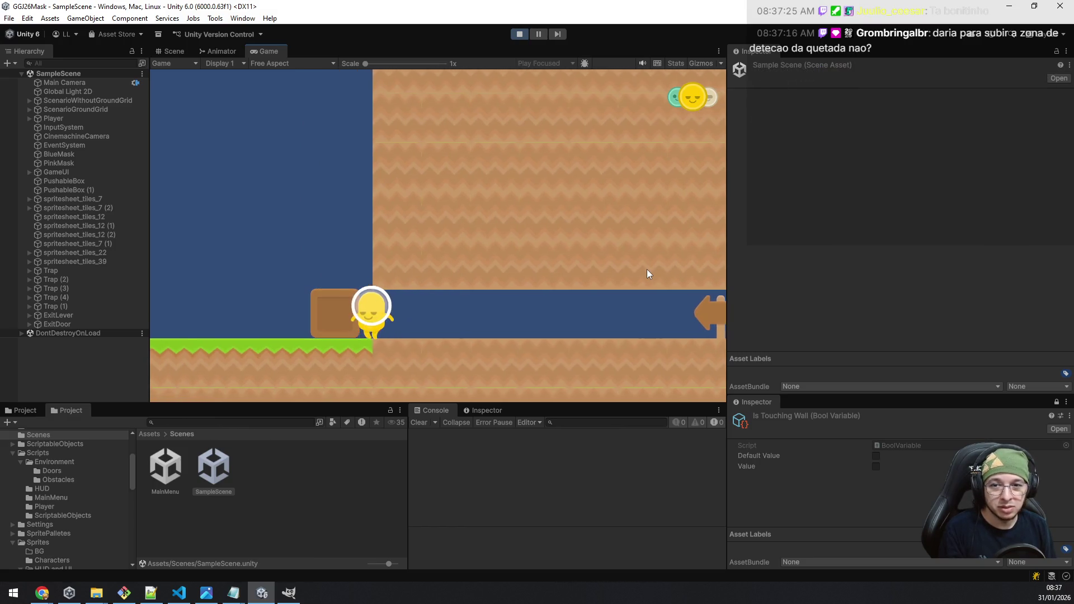
{"action": "key", "text": "a"}
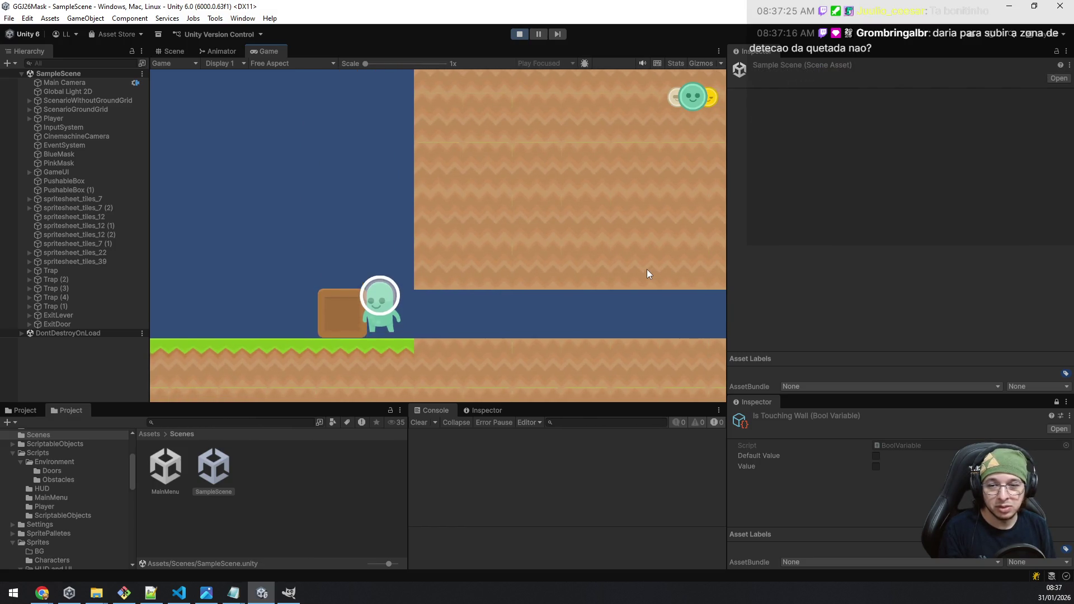
Step: Jump over the crate and land by the EXIT sign to show the hint panel
{"action": "key", "text": "a"}
{"action": "key", "text": "space"}
{"action": "key", "text": "a"}
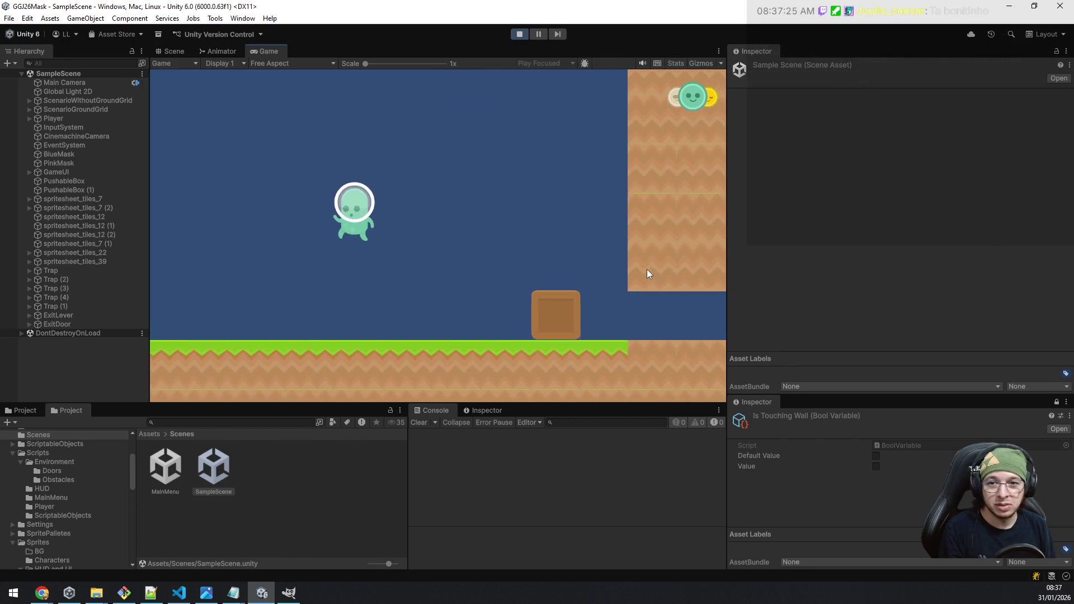
{"action": "key", "text": "space"}
{"action": "key", "text": "a"}
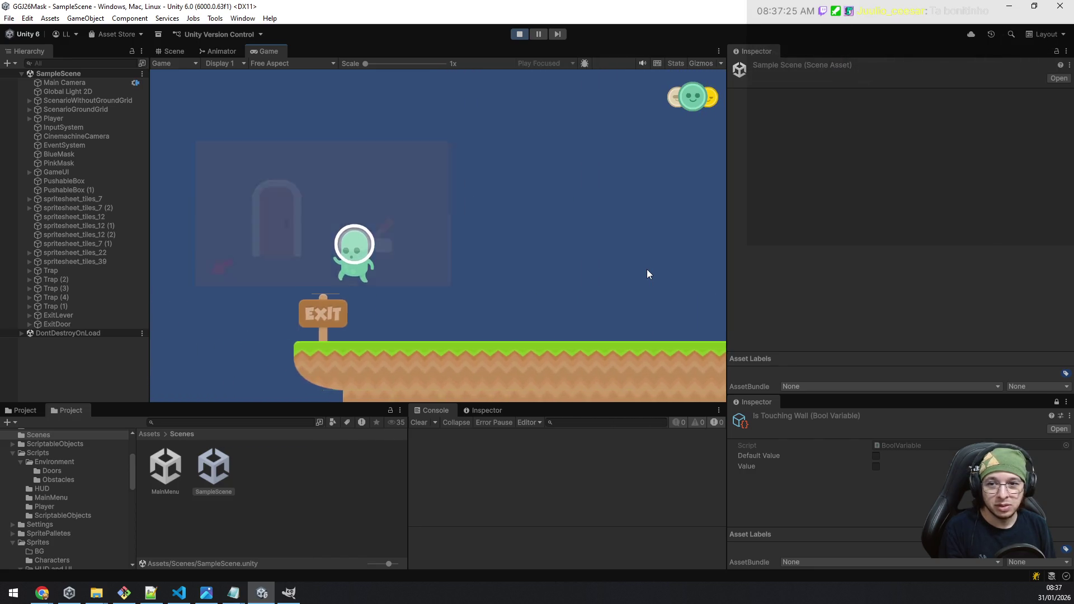
{"action": "key", "text": "d"}
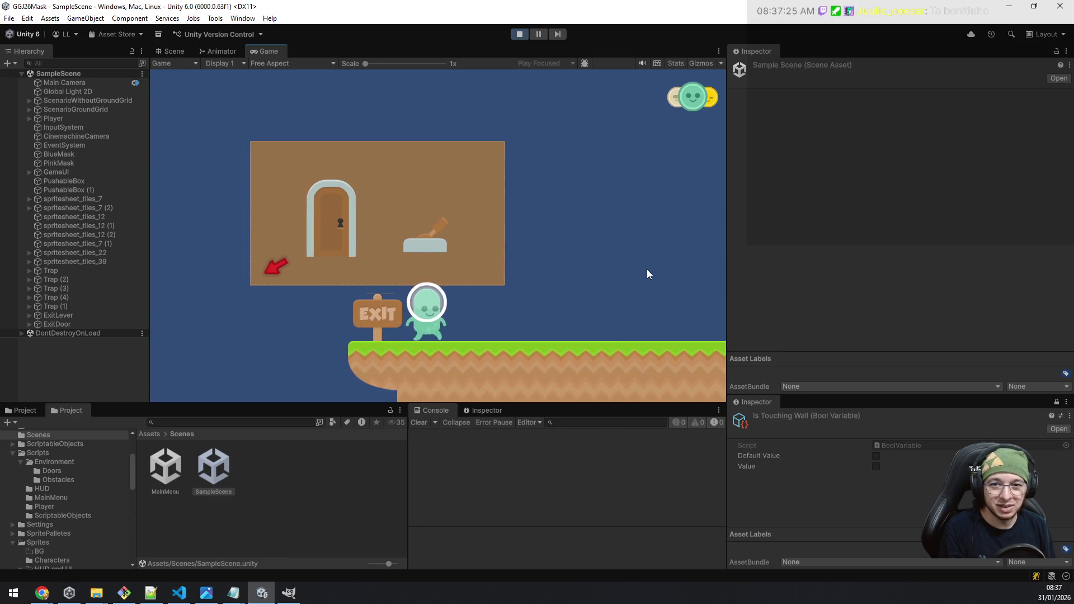
{"action": "key", "text": "a"}
Step: Walk off the ledge and down the slope to the exit lever
{"action": "key", "text": "a"}
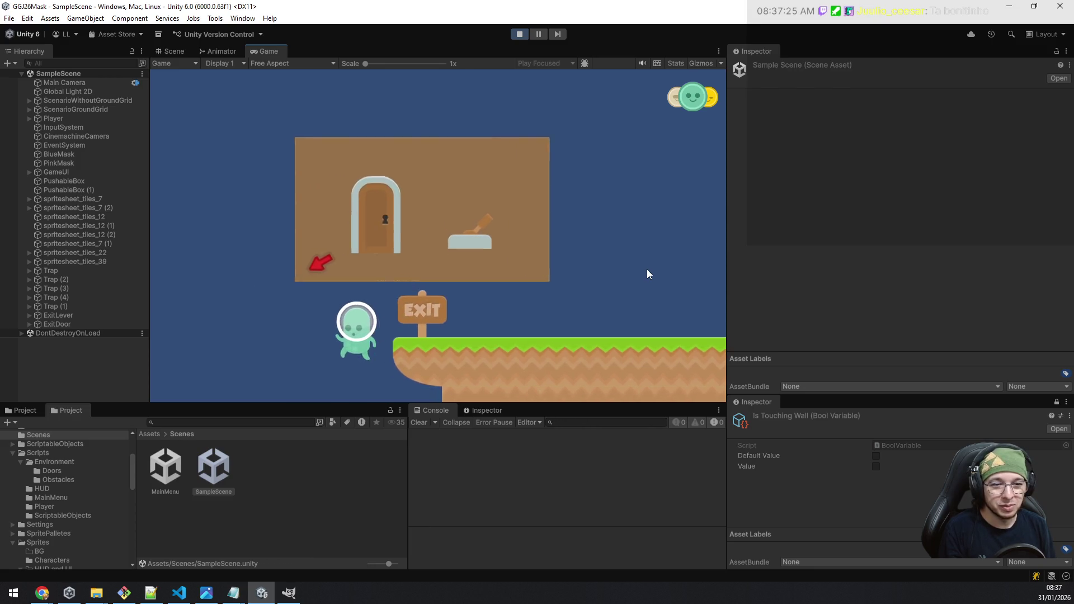
{"action": "key", "text": "a"}
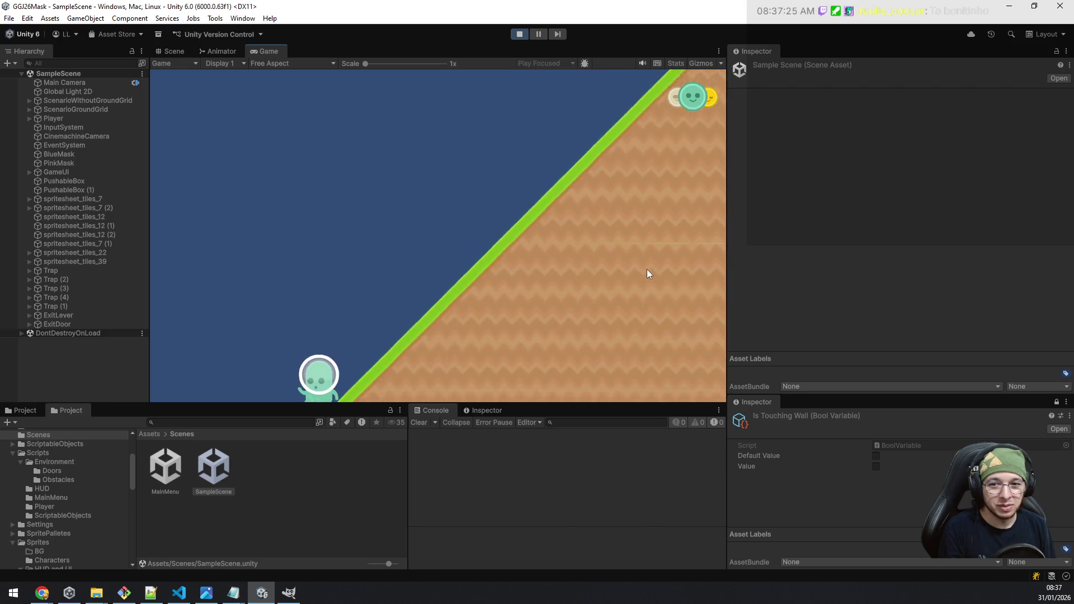
{"action": "key", "text": "a"}
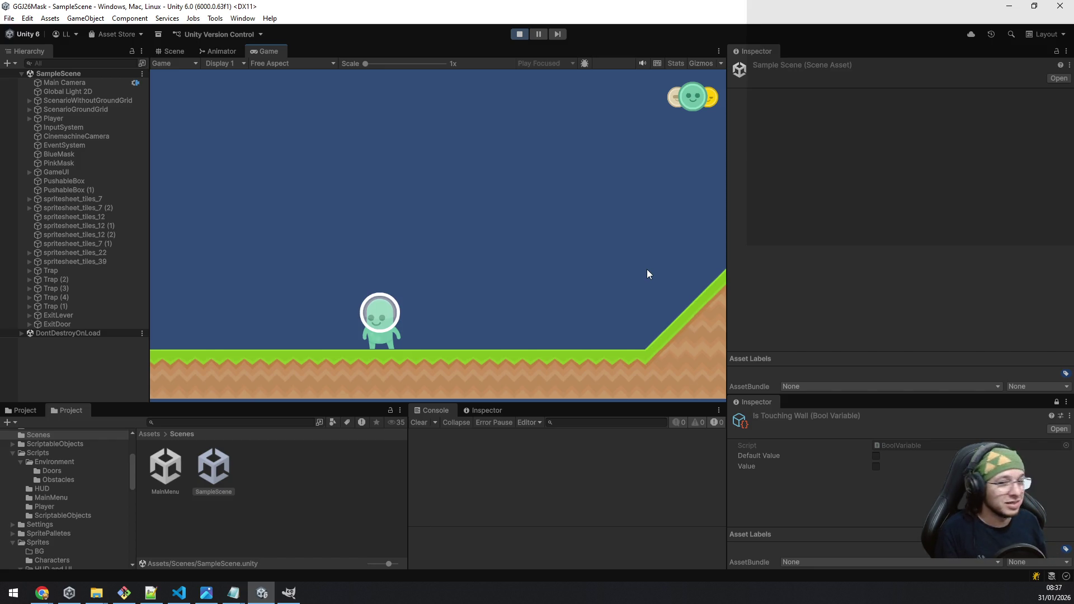
{"action": "key", "text": "a"}
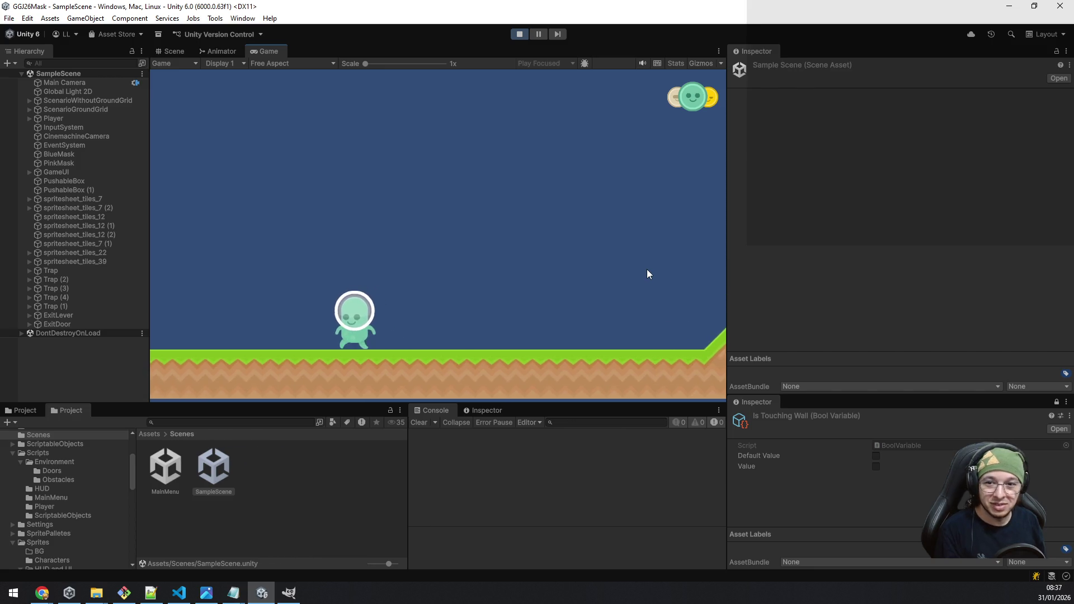
{"action": "key", "text": "a"}
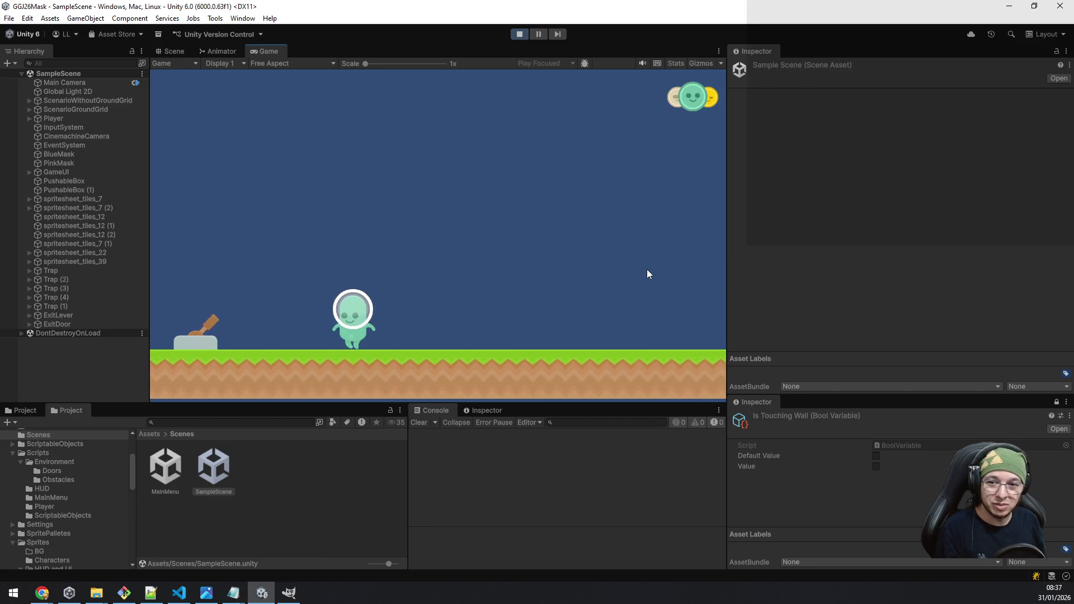
{"action": "key", "text": "d"}
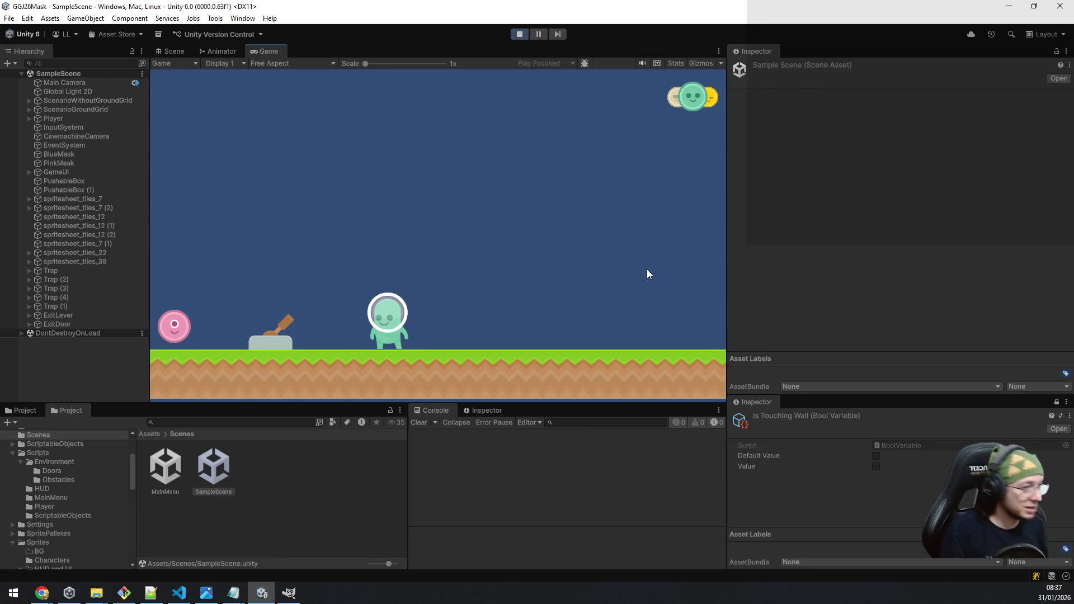
Step: Walk the player back and forth on the ground near the lever
{"action": "key", "text": "space"}
{"action": "key", "text": "d"}
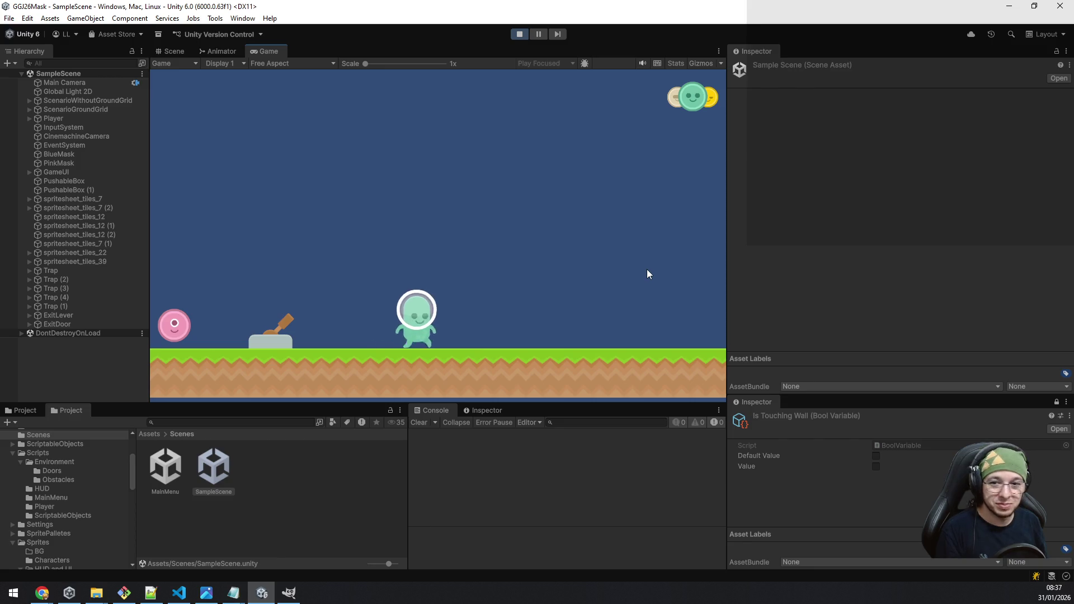
{"action": "key", "text": "d"}
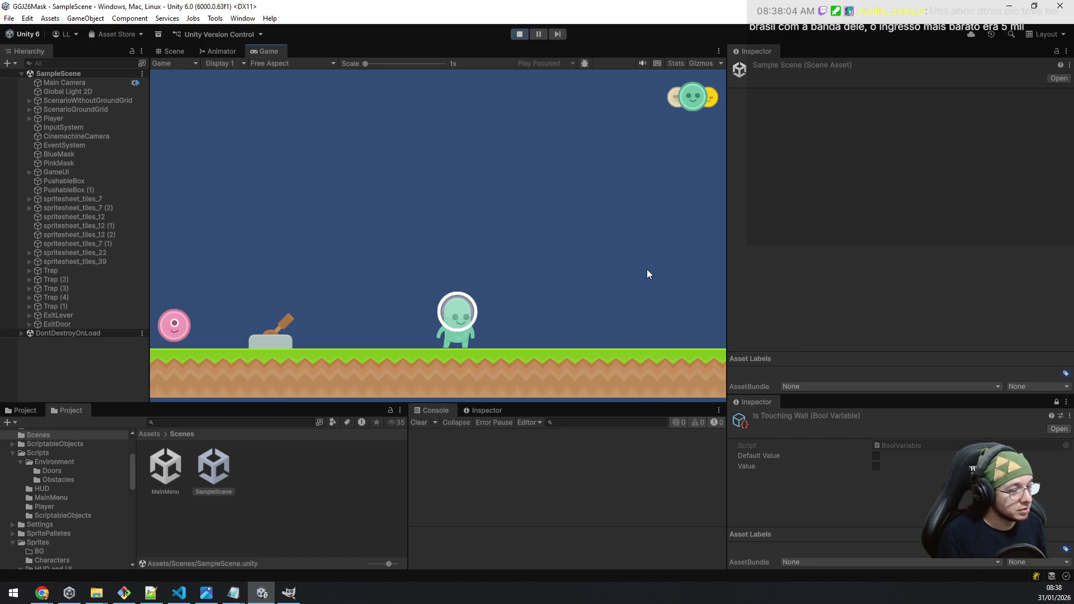
{"action": "key", "text": "d"}
{"action": "key", "text": "a"}
{"action": "key", "text": "d"}
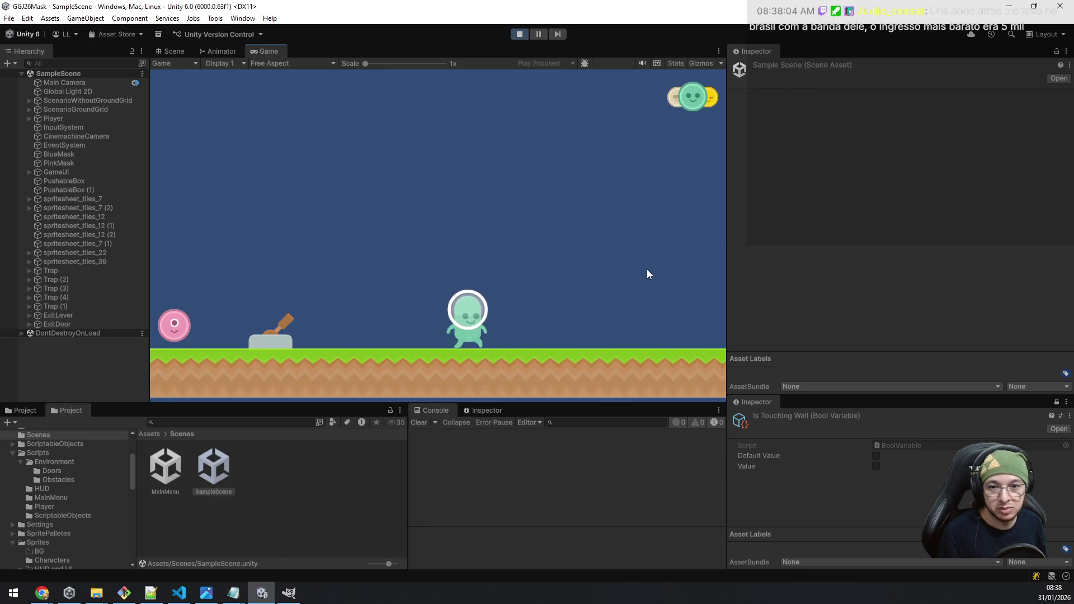
{"action": "key", "text": "a"}
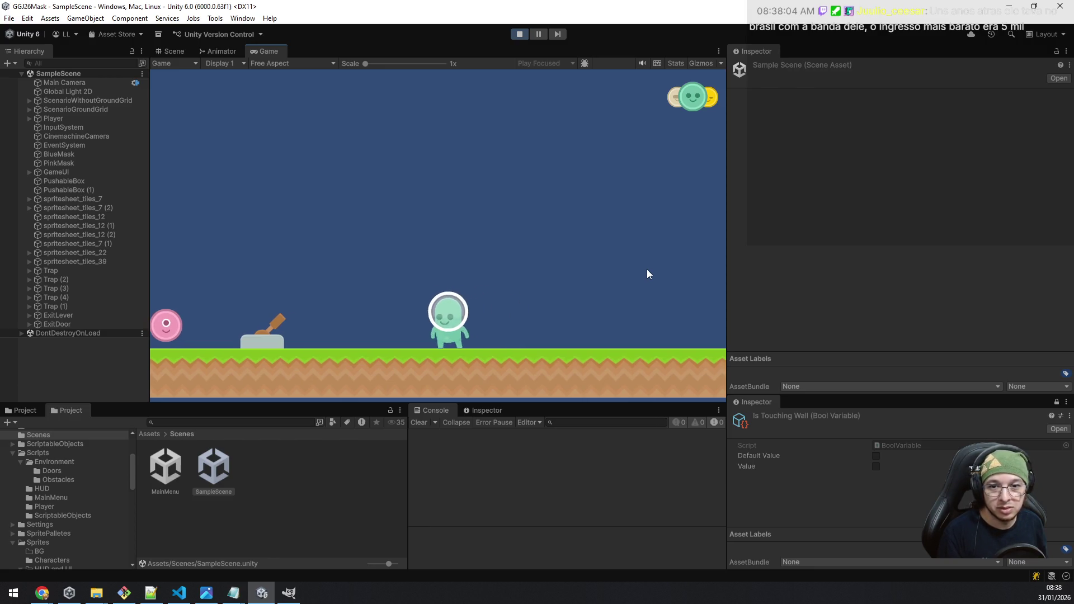
{"action": "key", "text": "d"}
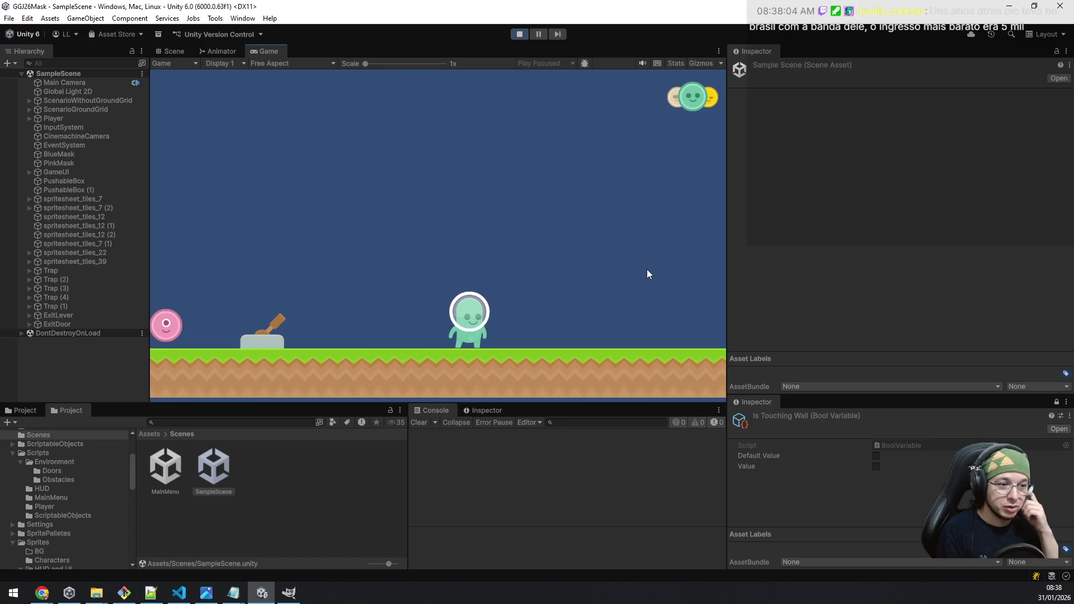
{"action": "key", "text": "a"}
{"action": "key", "text": "d"}
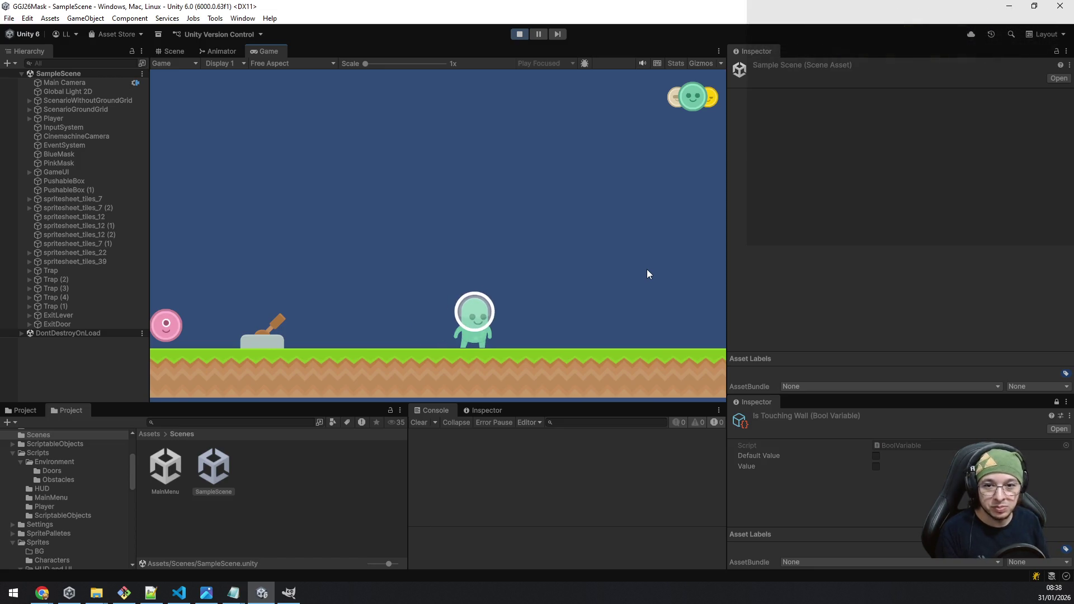
{"action": "key", "text": "a"}
{"action": "key", "text": "d"}
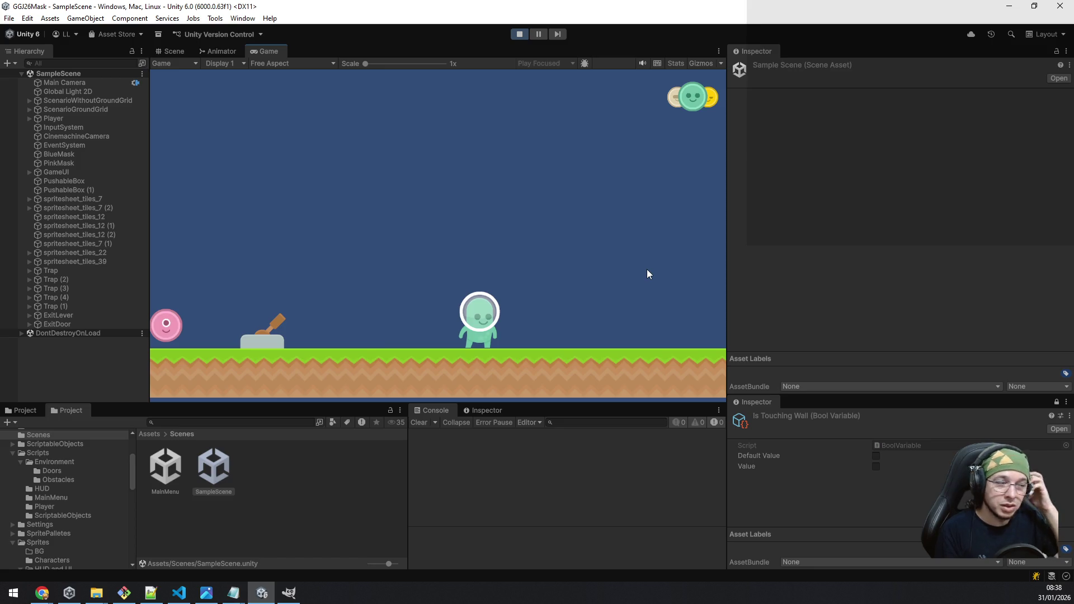
{"action": "key", "text": "d"}
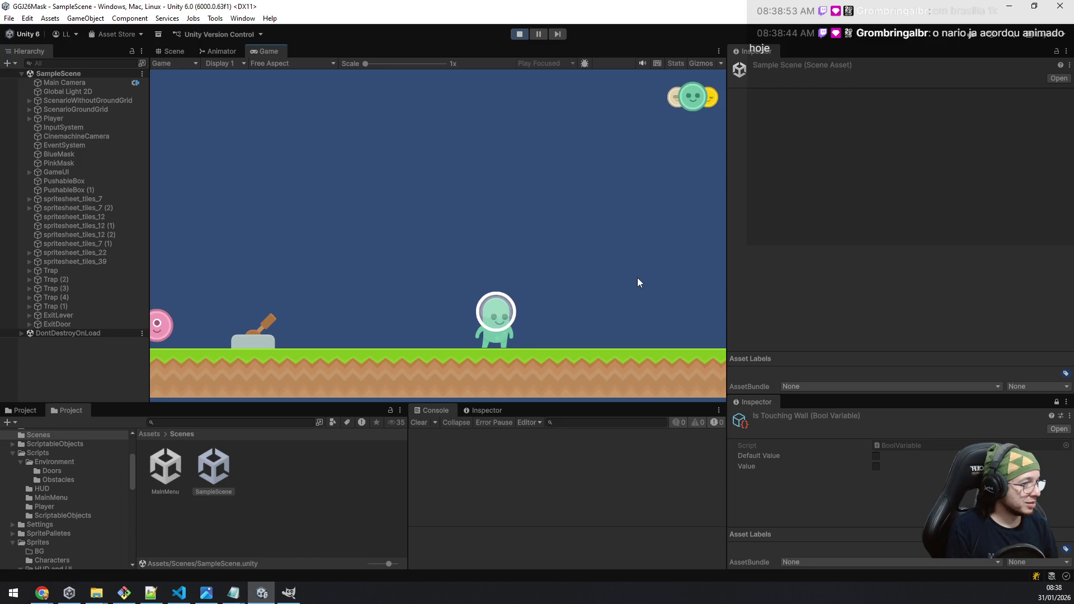
Step: Walk left past the tutorial sign, collect the pink mask and flip the lever
{"action": "key", "text": "a"}
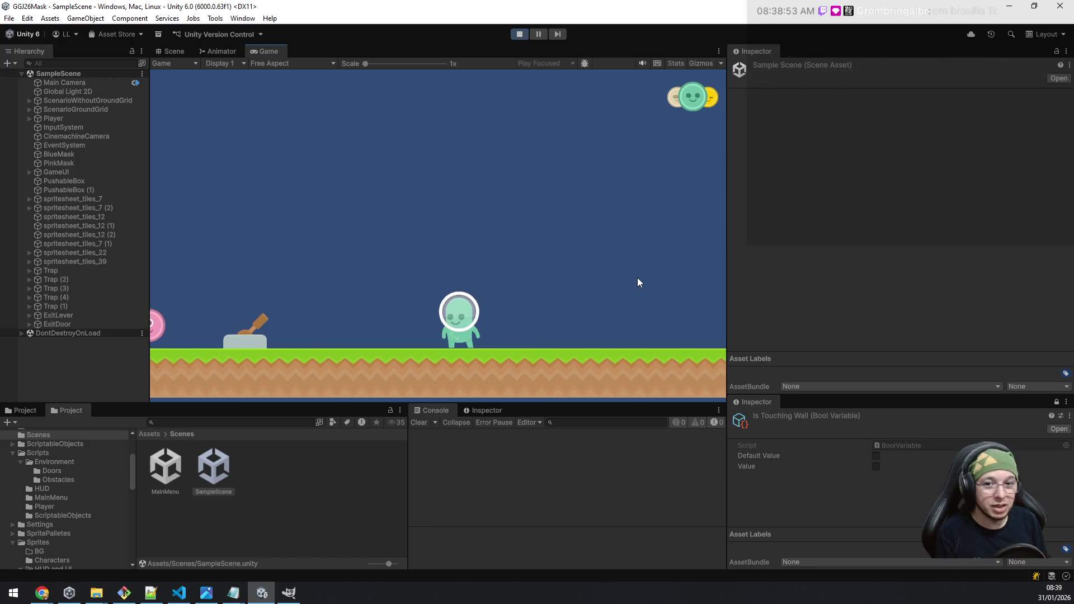
{"action": "key", "text": "a"}
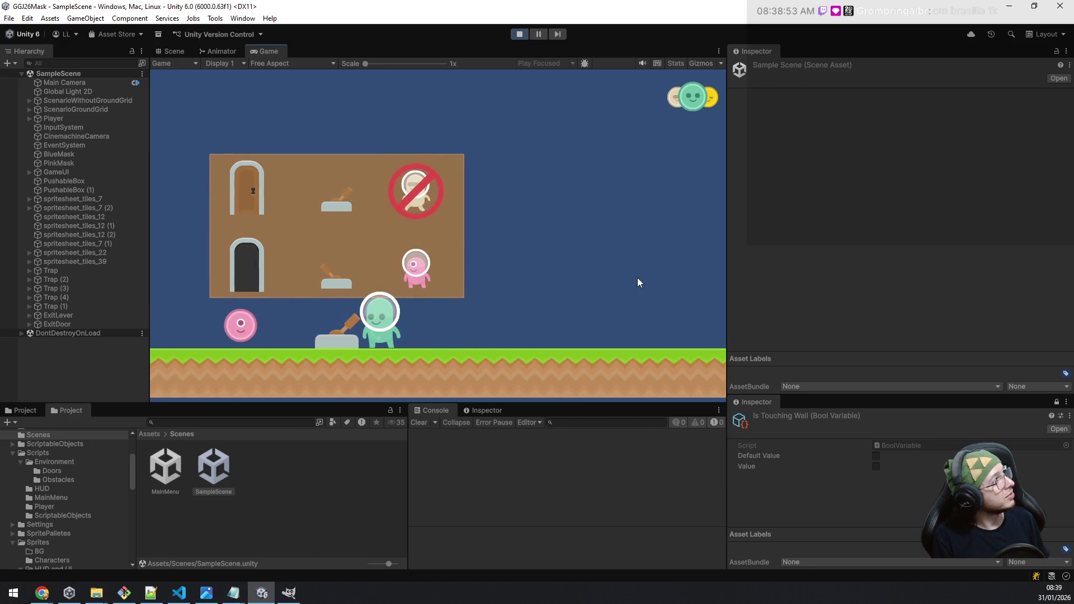
{"action": "key", "text": "d"}
{"action": "key", "text": "a"}
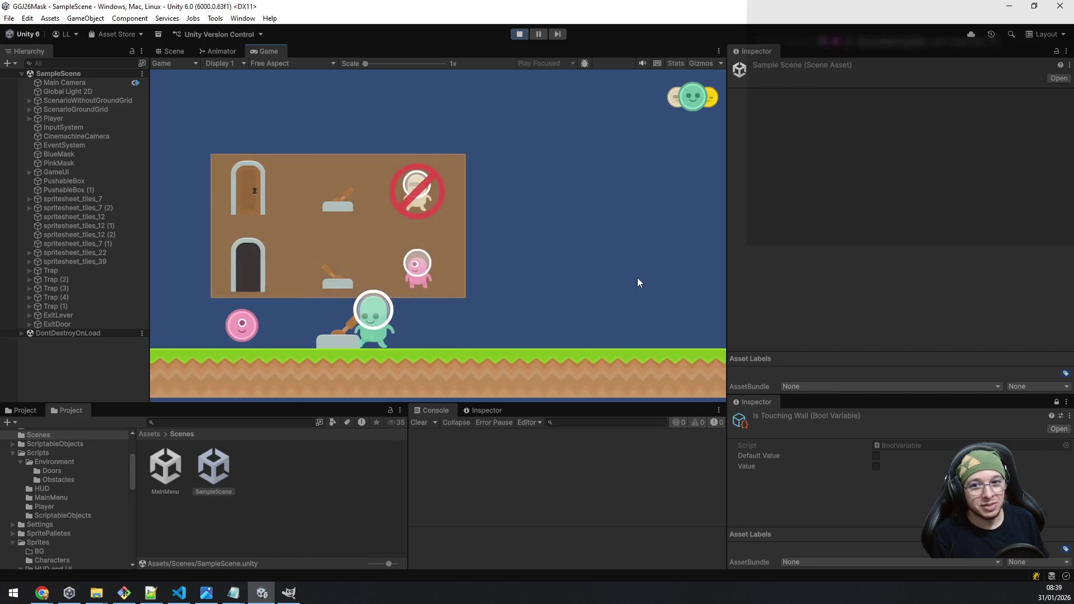
{"action": "key", "text": "a"}
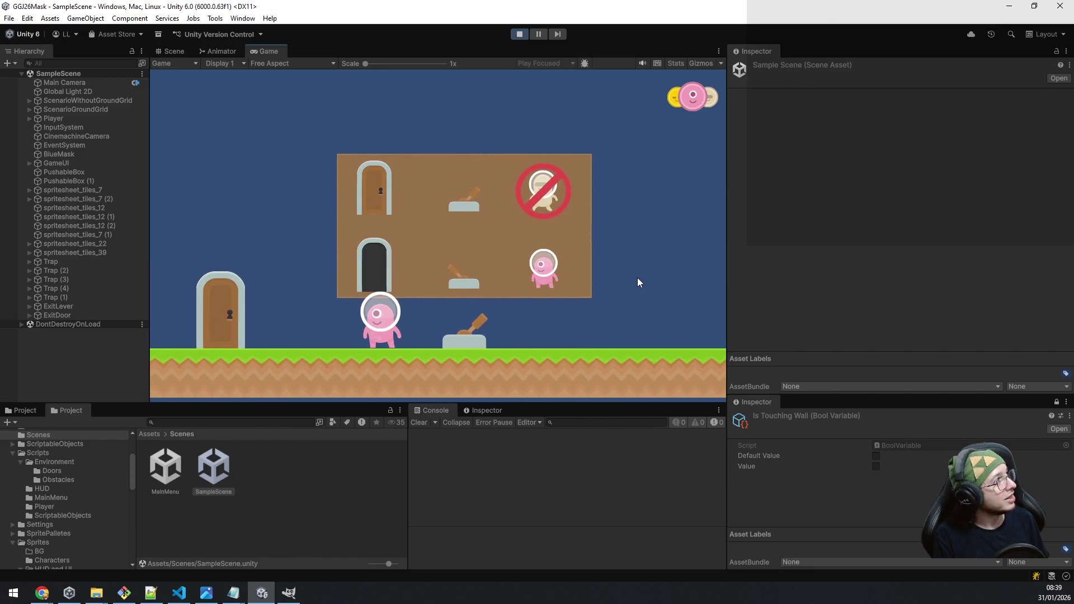
{"action": "key", "text": "d"}
{"action": "key", "text": "a"}
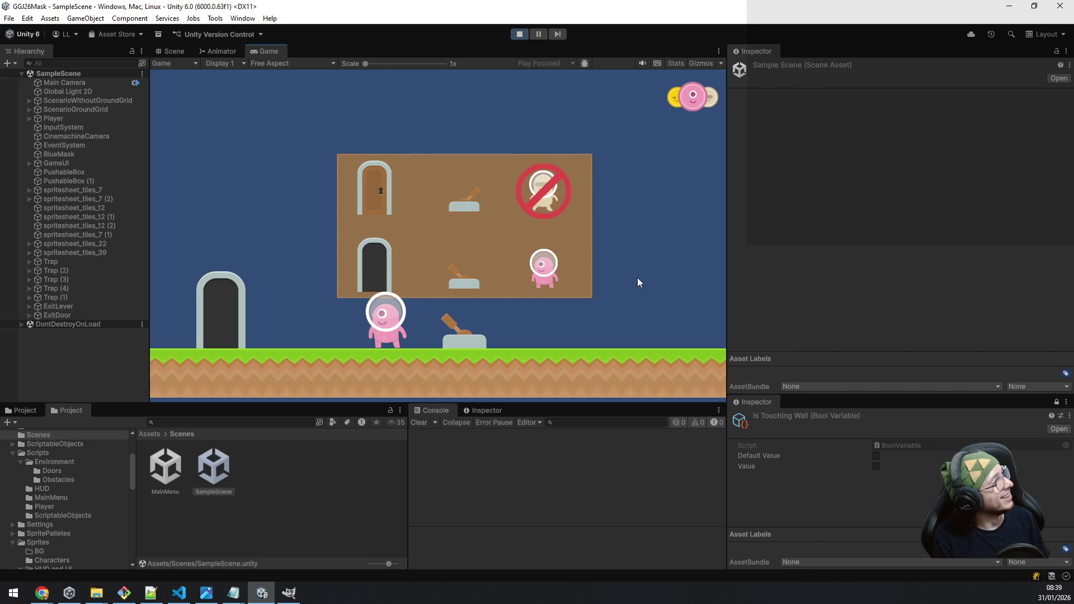
Step: Walk toward the exit door, jump off the platform edge and cycle the collected masks
{"action": "key", "text": "d"}
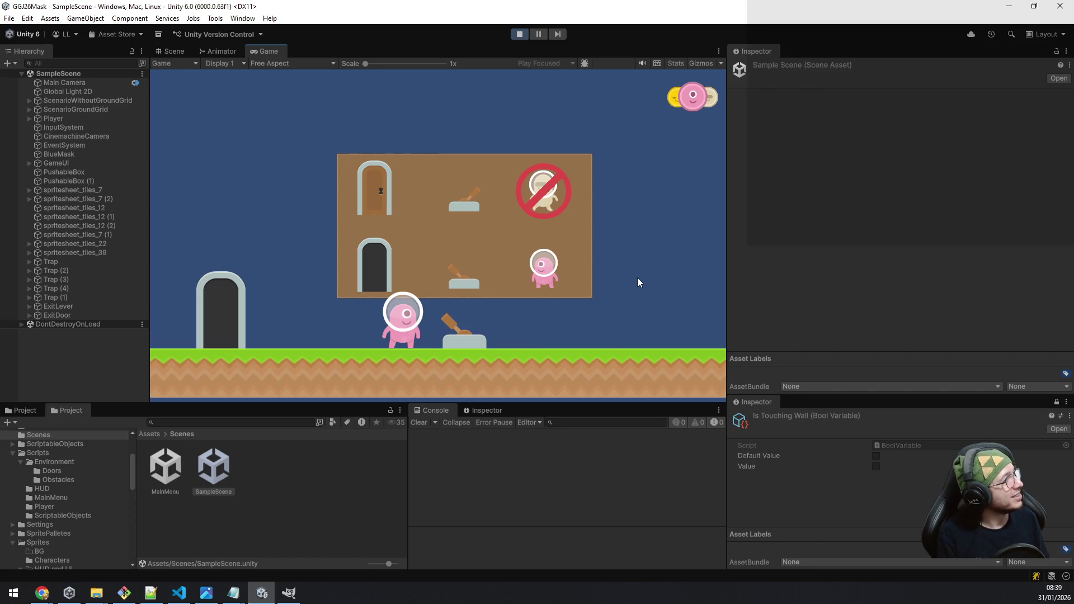
{"action": "key", "text": "a"}
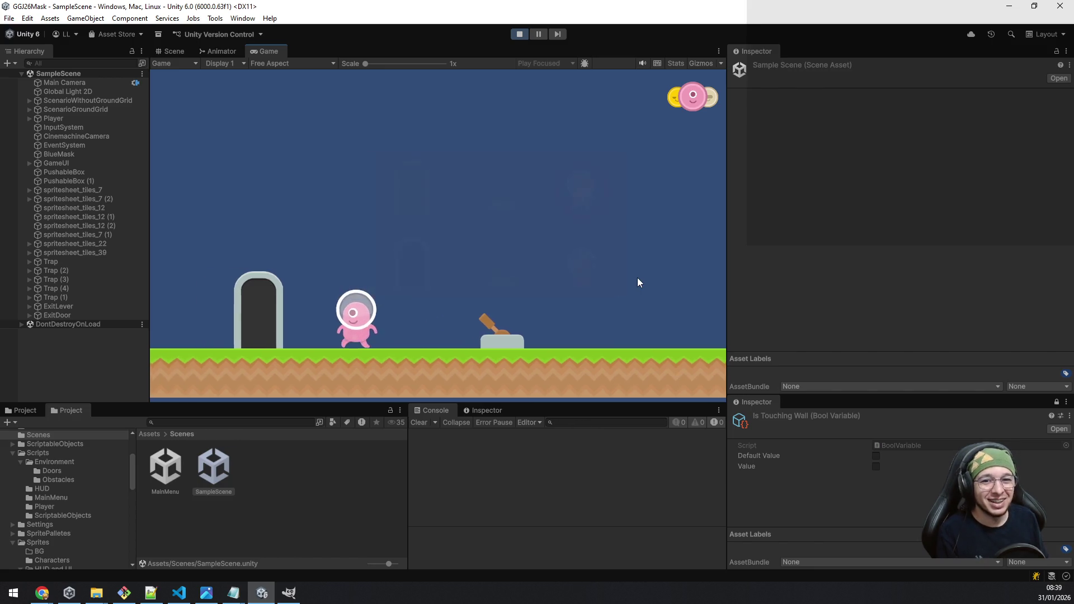
{"action": "key", "text": "a"}
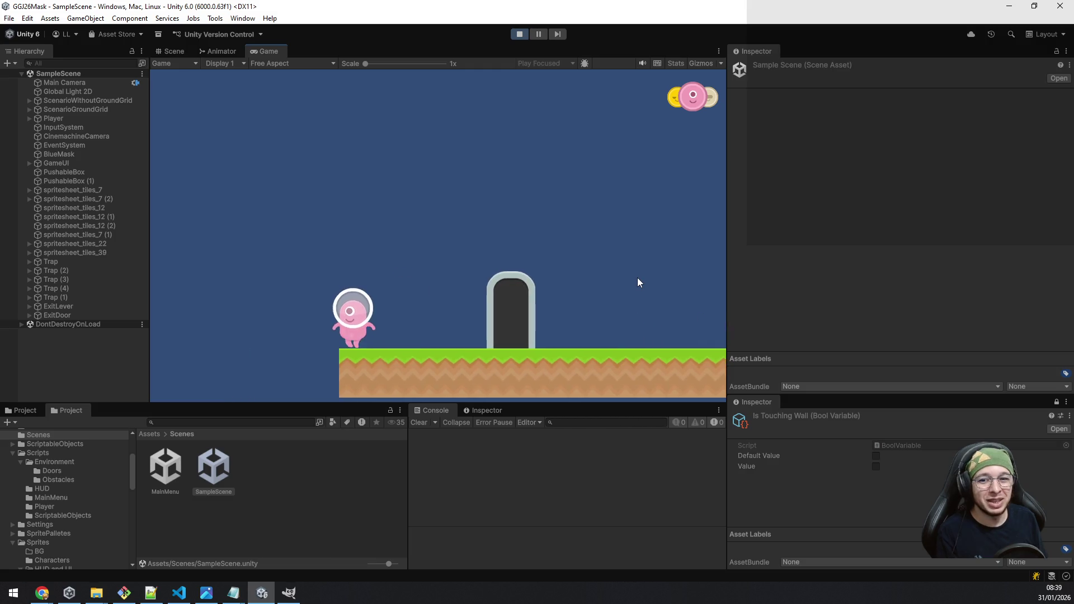
{"action": "key", "text": "space"}
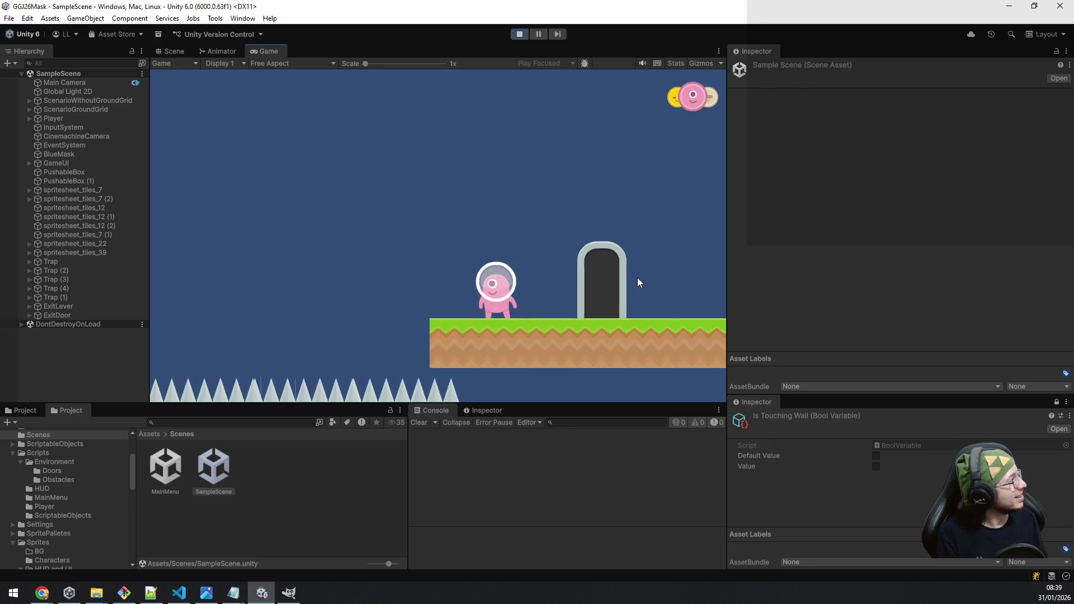
{"action": "key", "text": "d"}
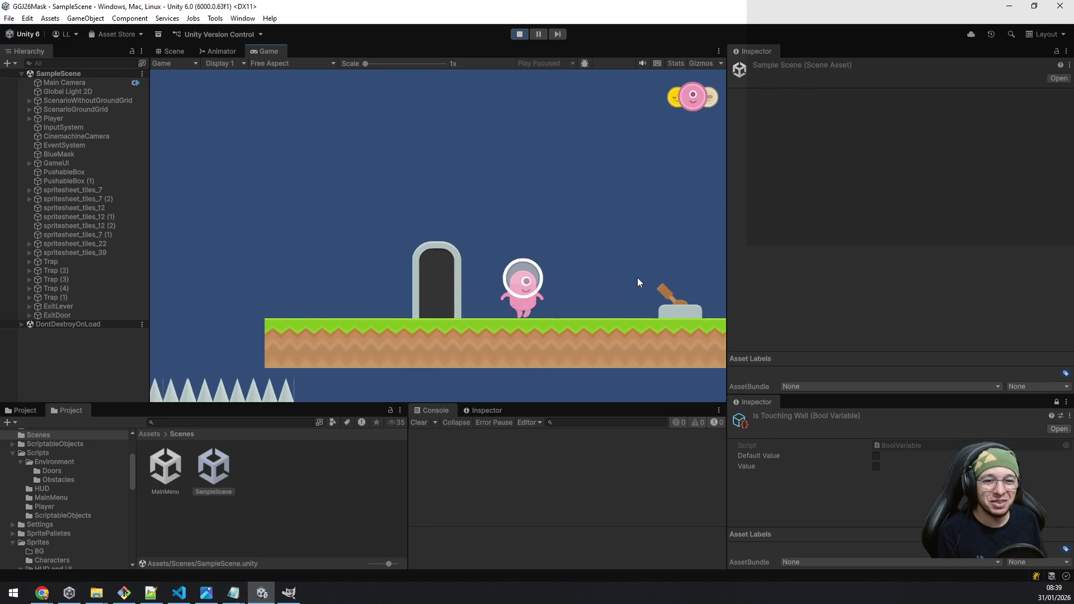
{"action": "key", "text": "e"}
{"action": "key", "text": "e"}
{"action": "key", "text": "e"}
{"action": "key", "text": "e"}
{"action": "key", "text": "e"}
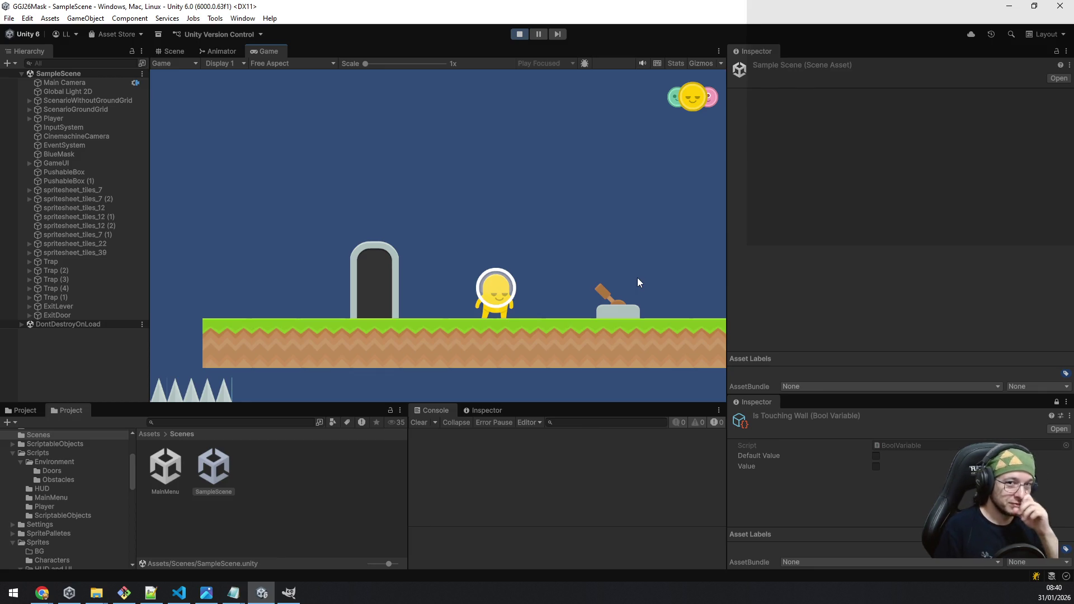
Step: Jump back beside the lever with the pink mask, then stop the game
{"action": "key", "text": "d"}
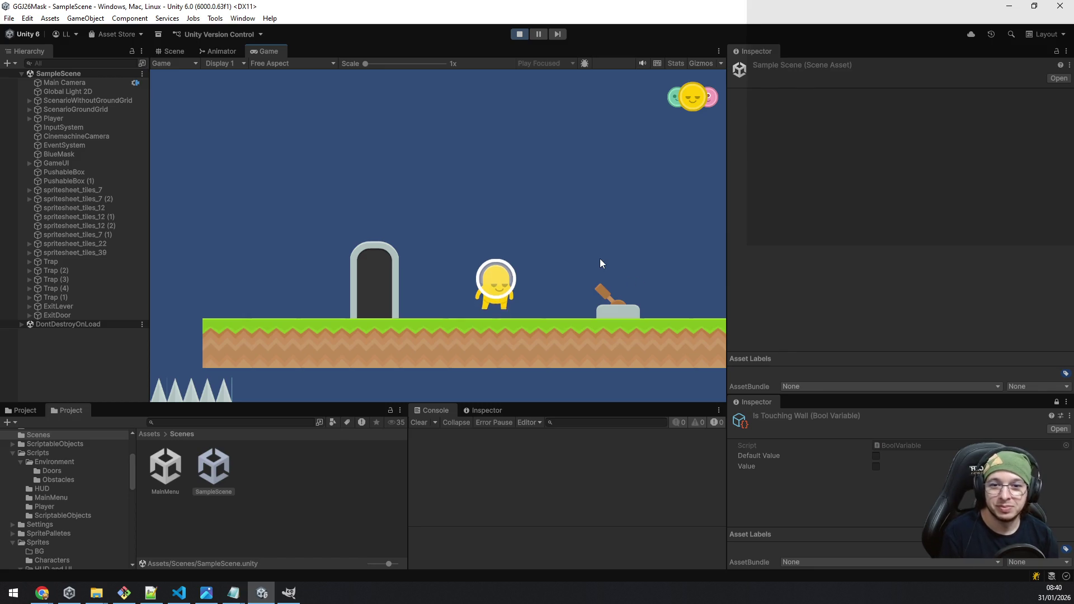
{"action": "key", "text": "space"}
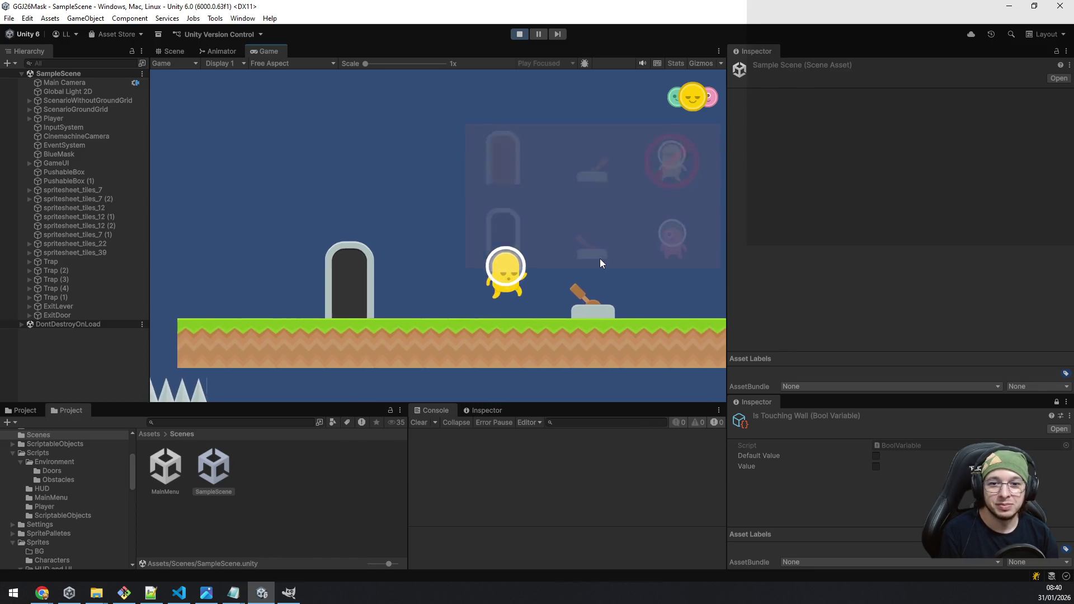
{"action": "key", "text": "d"}
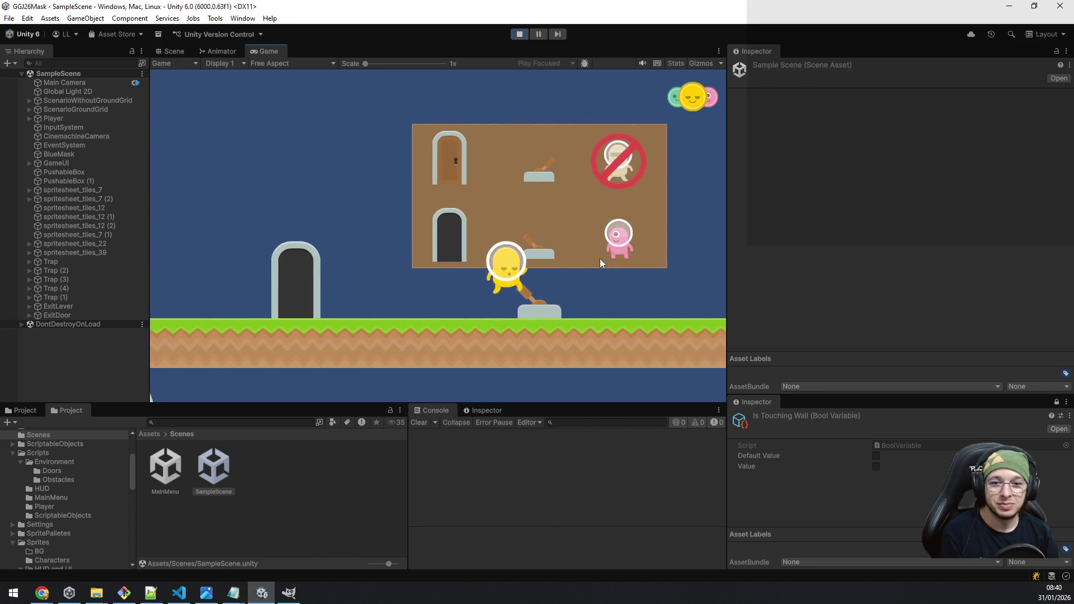
{"action": "key", "text": "d"}
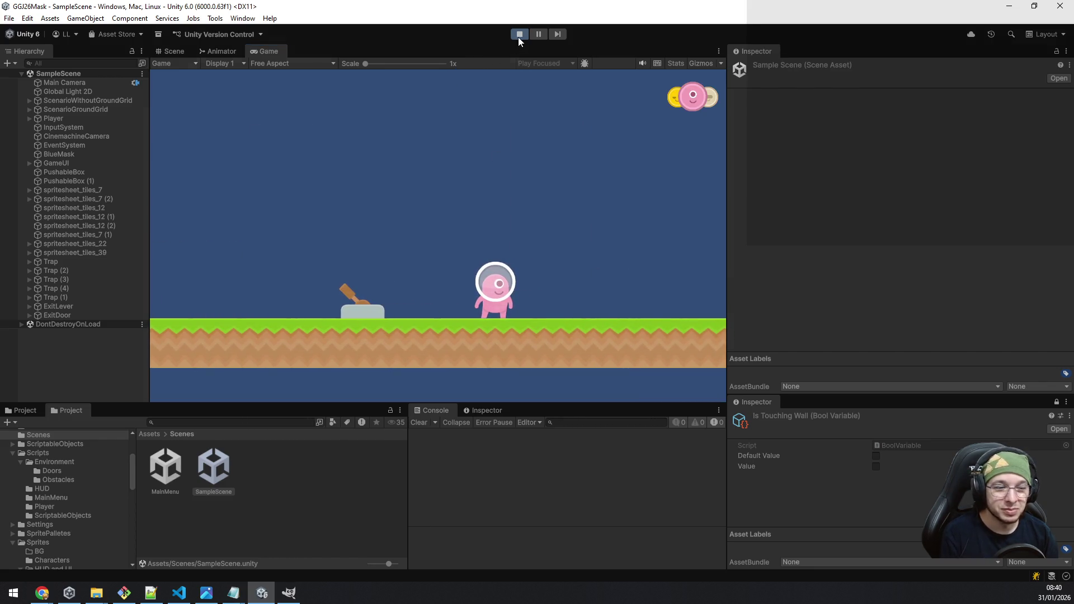
{"action": "left_click", "coordinate": [519, 34]}
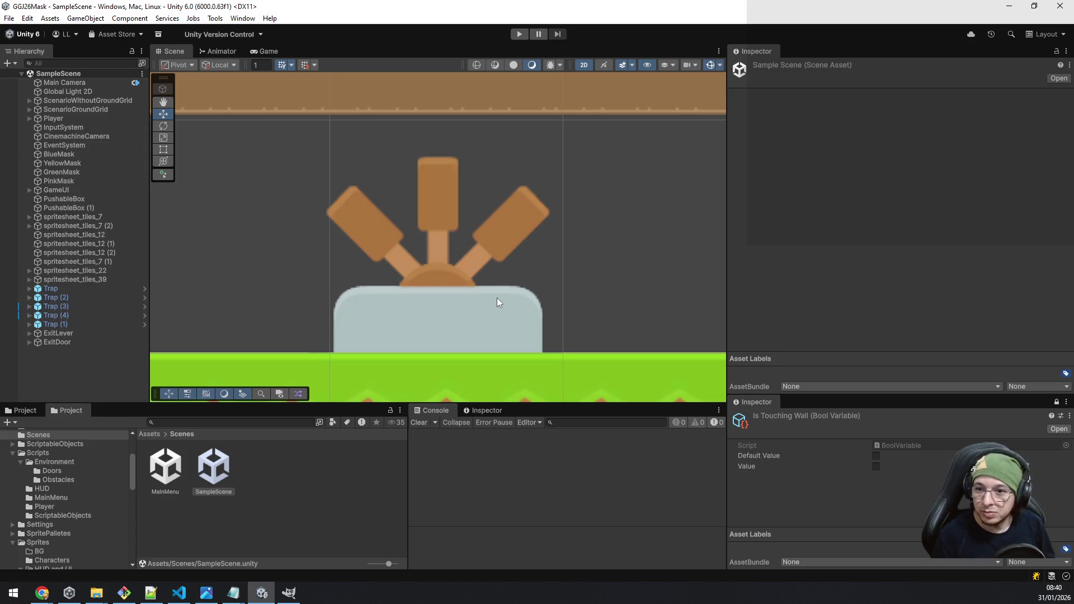
Step: Zoom and pan the Scene view to look over the tutorial bubble
{"action": "scroll", "coordinate": [477, 284], "scroll_direction": "down", "scroll_amount": 8}
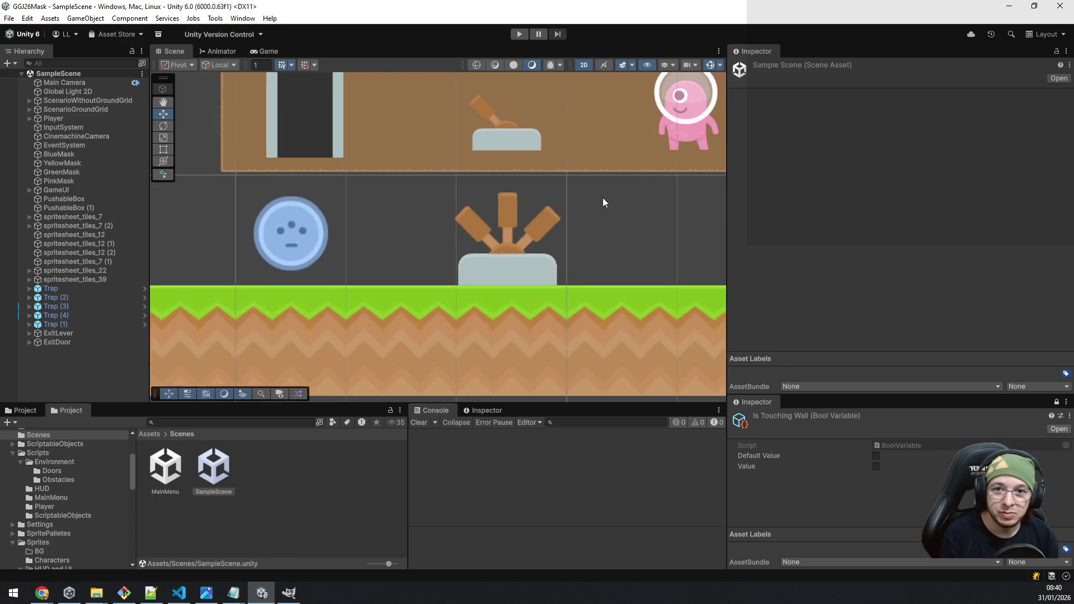
{"action": "mouse_move", "coordinate": [601, 204]}
{"action": "left_mouse_down"}
{"action": "mouse_move", "coordinate": [592, 284]}
{"action": "mouse_move", "coordinate": [563, 312]}
{"action": "left_mouse_up"}
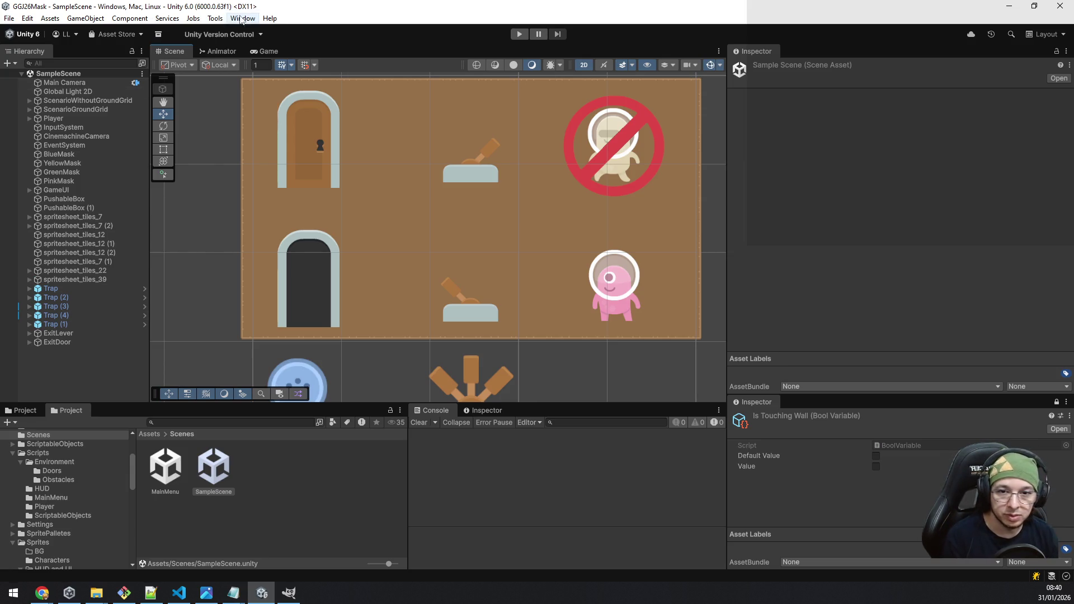
{"action": "scroll", "coordinate": [386, 227], "scroll_direction": "down", "scroll_amount": 2}
{"action": "scroll", "coordinate": [392, 230], "scroll_direction": "down", "scroll_amount": 3}
Step: Pan across the slope, raised platform, tall brick block and right-side platforms
{"action": "mouse_move", "coordinate": [411, 274]}
{"action": "left_mouse_down"}
{"action": "mouse_move", "coordinate": [680, 193]}
{"action": "mouse_move", "coordinate": [450, 284]}
{"action": "left_mouse_up"}
{"action": "scroll", "coordinate": [450, 283], "scroll_direction": "down", "scroll_amount": 2}
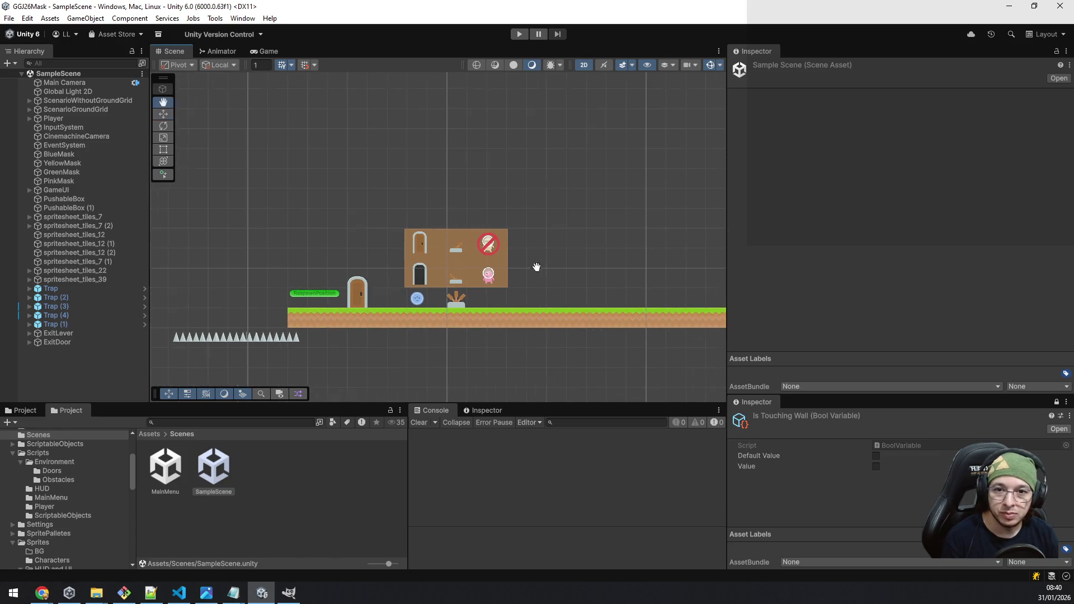
{"action": "left_click_drag", "start_coordinate": [532, 269], "coordinate": [342, 294]}
{"action": "left_click_drag", "start_coordinate": [525, 207], "coordinate": [489, 307]}
{"action": "scroll", "coordinate": [530, 284], "scroll_direction": "down", "scroll_amount": 3}
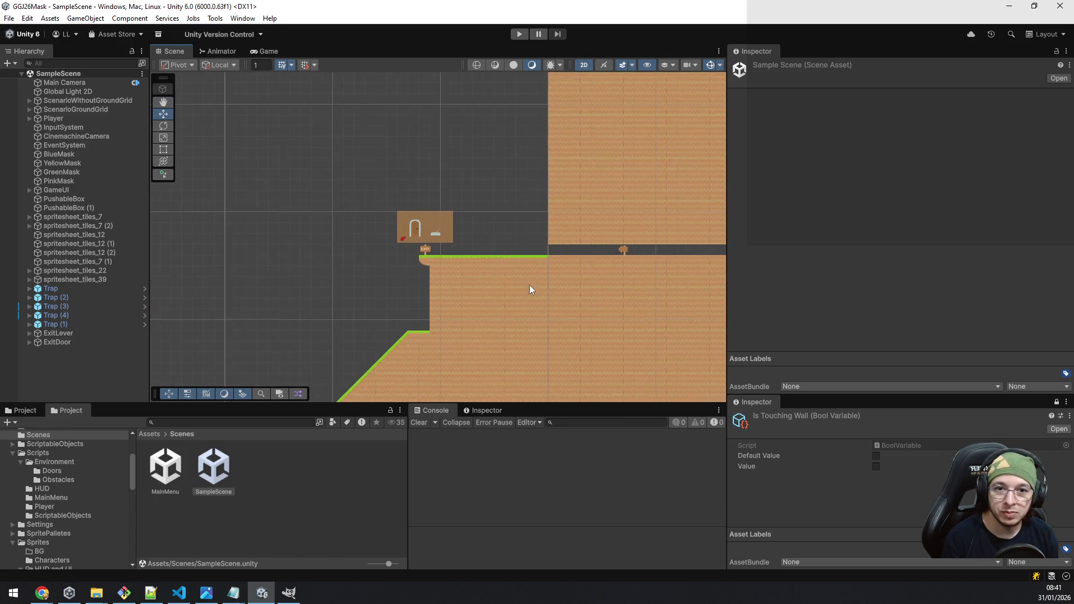
{"action": "scroll", "coordinate": [539, 284], "scroll_direction": "down", "scroll_amount": 5}
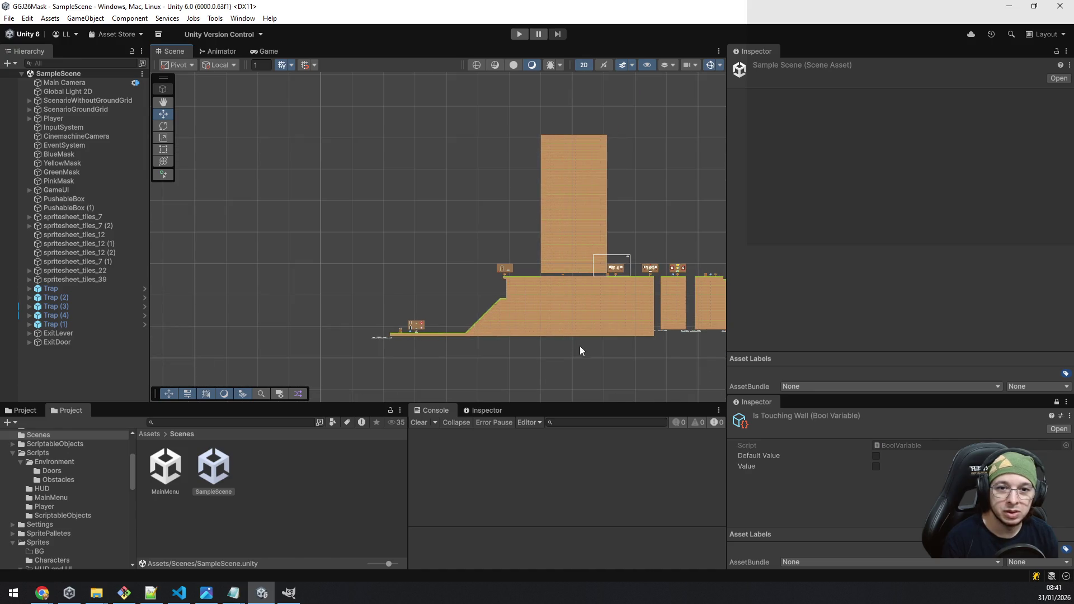
{"action": "left_click_drag", "start_coordinate": [578, 350], "coordinate": [463, 300]}
{"action": "scroll", "coordinate": [486, 312], "scroll_direction": "up", "scroll_amount": 3}
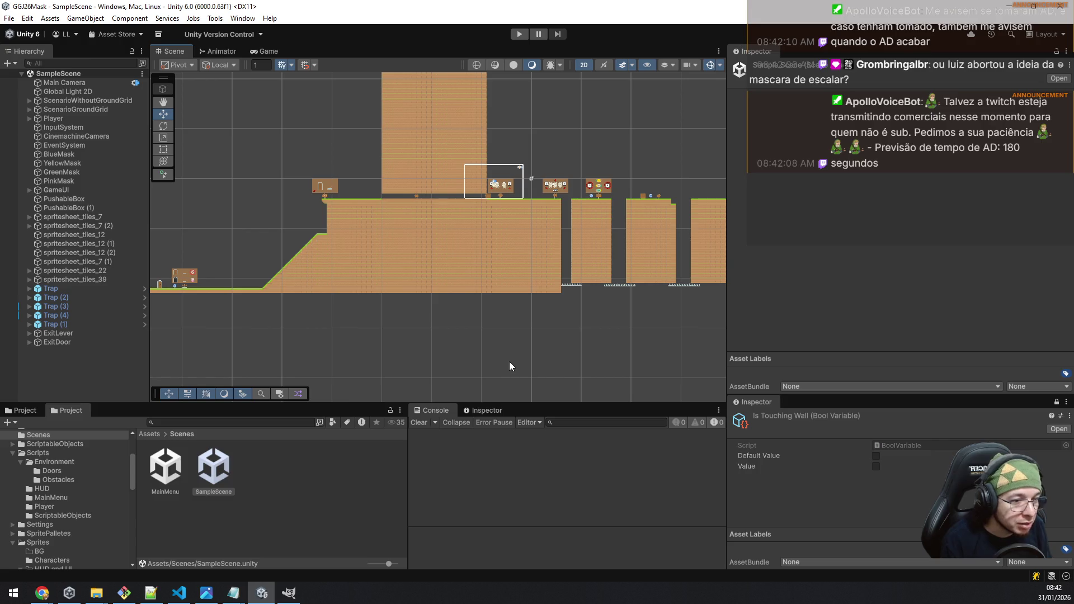
Step: Name the new Physics Material 2D 'gelo'
{"action": "type", "text": "gelo"}
{"action": "key", "text": "Return"}
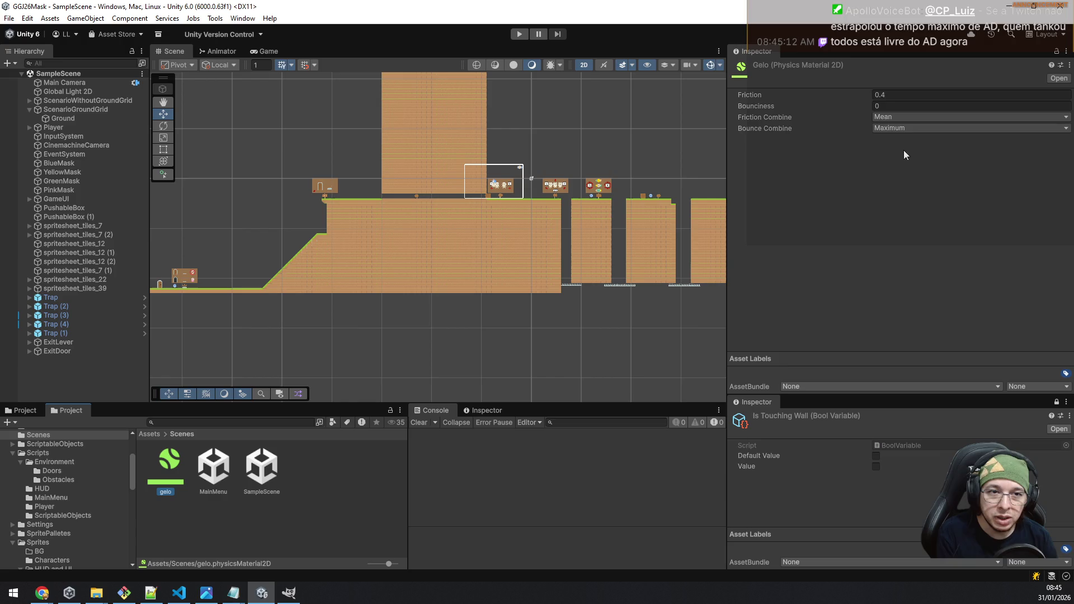
Step: Set gelo's Friction to 0, assign it to ScenarioGroundGrid's Rigidbody 2D Material, and start Play
{"action": "left_click_drag", "start_coordinate": [867, 93], "coordinate": [528, 135]}
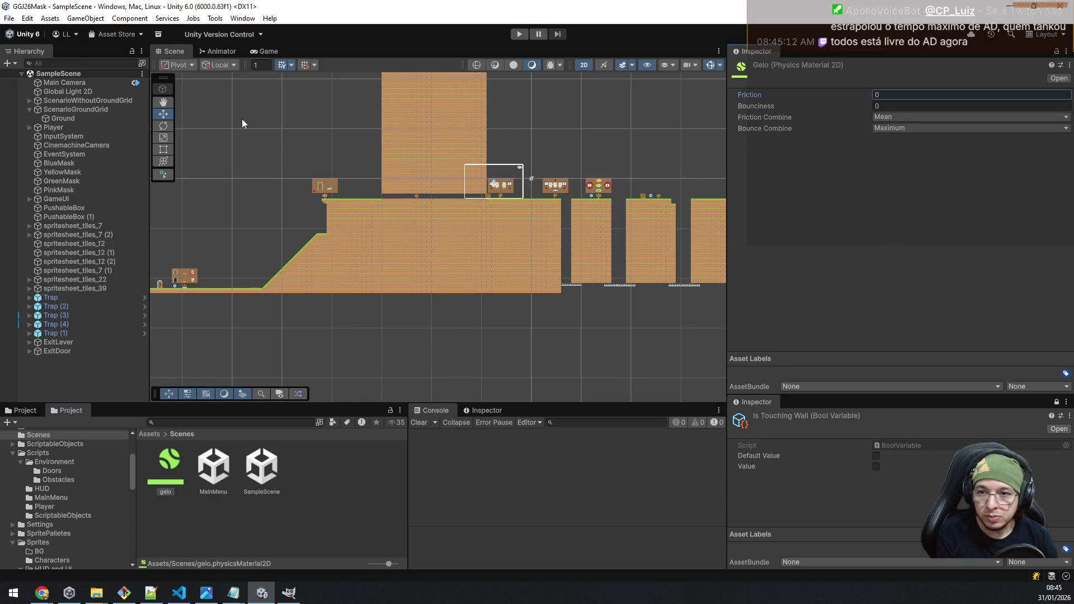
{"action": "left_click", "coordinate": [58, 119]}
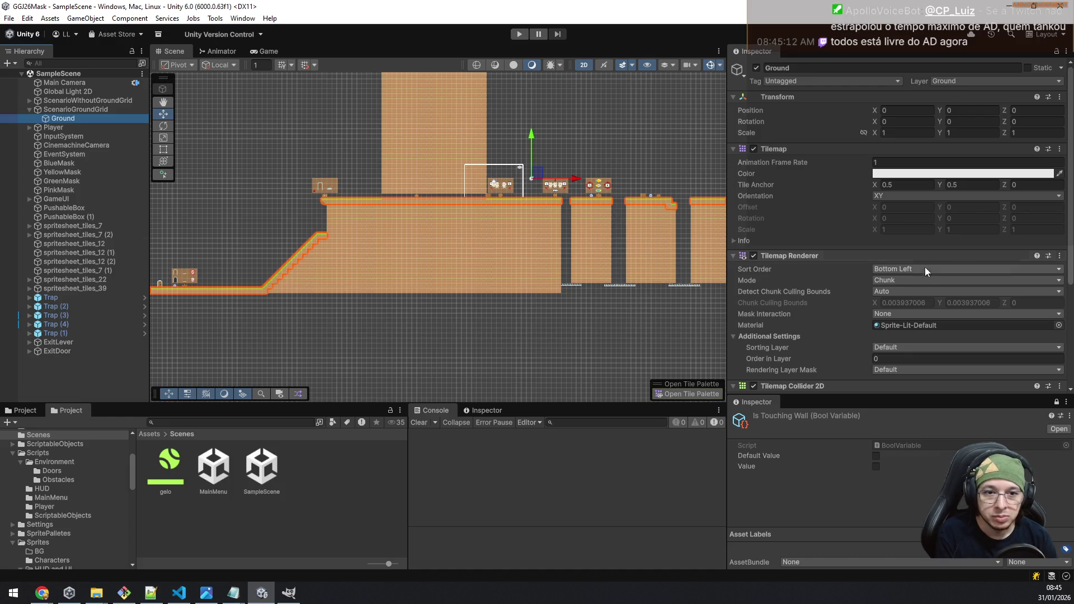
{"action": "scroll", "coordinate": [925, 267], "scroll_direction": "down", "scroll_amount": 3}
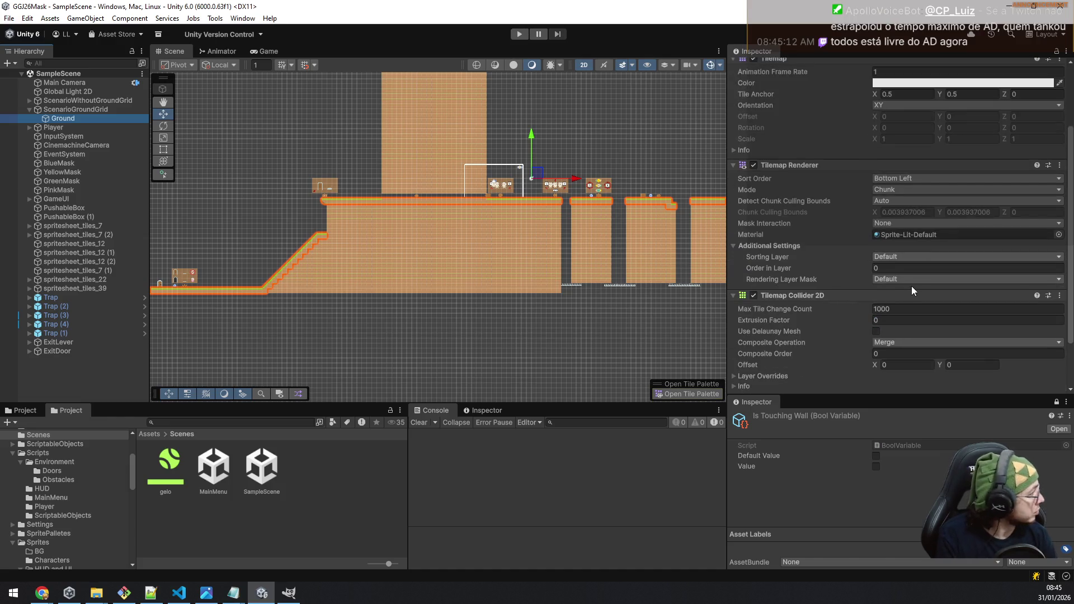
{"action": "left_click", "coordinate": [79, 109]}
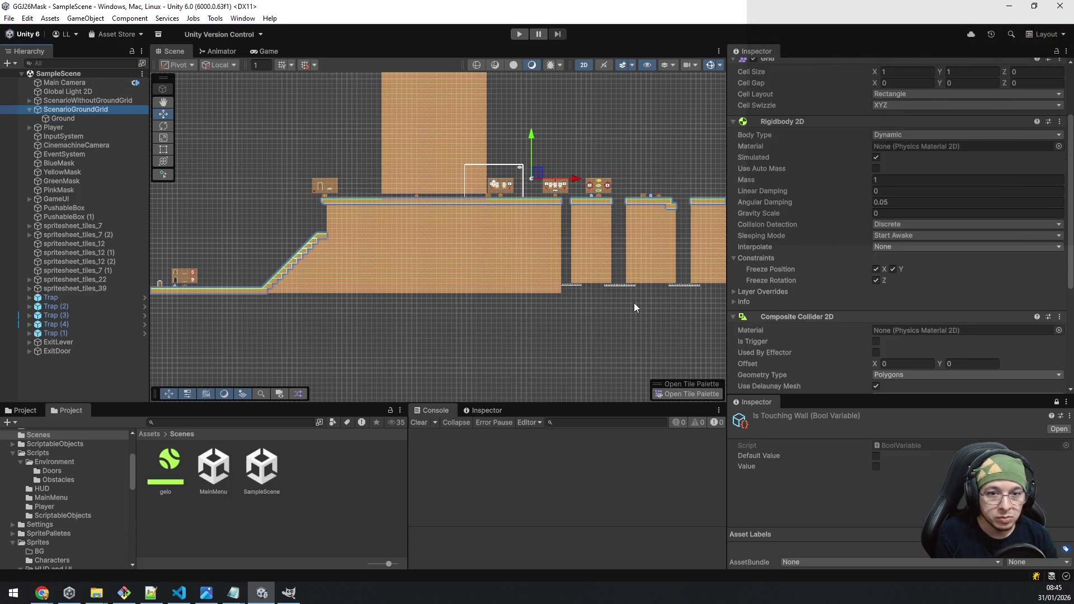
{"action": "mouse_move", "coordinate": [171, 470]}
{"action": "left_mouse_down"}
{"action": "mouse_move", "coordinate": [892, 235]}
{"action": "mouse_move", "coordinate": [937, 146]}
{"action": "left_mouse_up"}
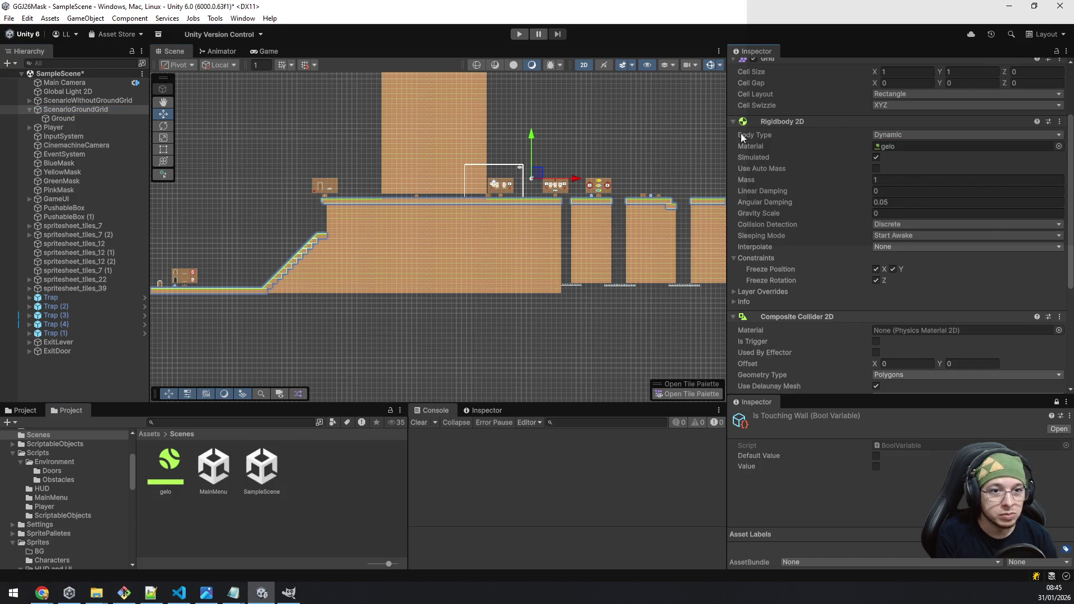
{"action": "left_click", "coordinate": [522, 34]}
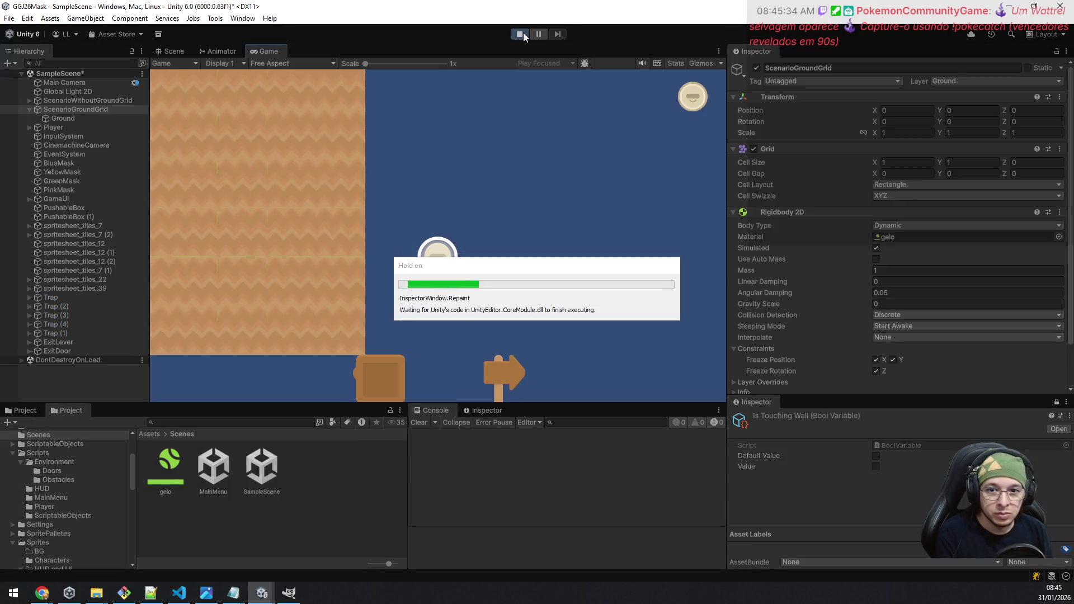
Step: Walk and jump the player to test the frictionless gelo ground
{"action": "key", "text": "d"}
{"action": "key", "text": "d"}
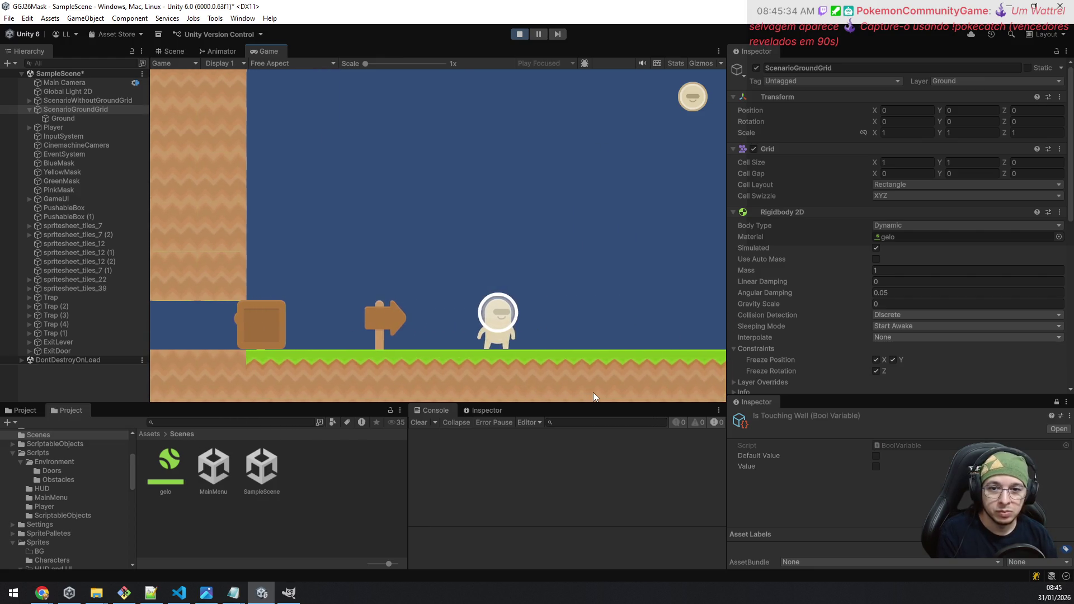
{"action": "key", "text": "a"}
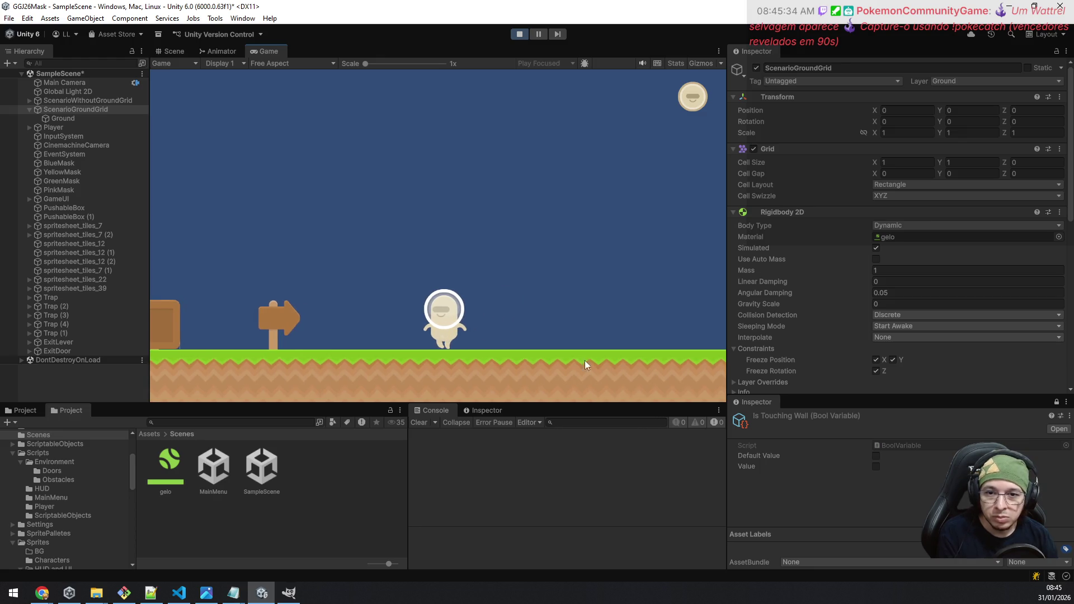
{"action": "key", "text": "space"}
{"action": "key", "text": "d"}
{"action": "key", "text": "a"}
Step: Set gelo's Friction Combine to Average and raise its friction to 16.09
{"action": "left_click", "coordinate": [169, 477]}
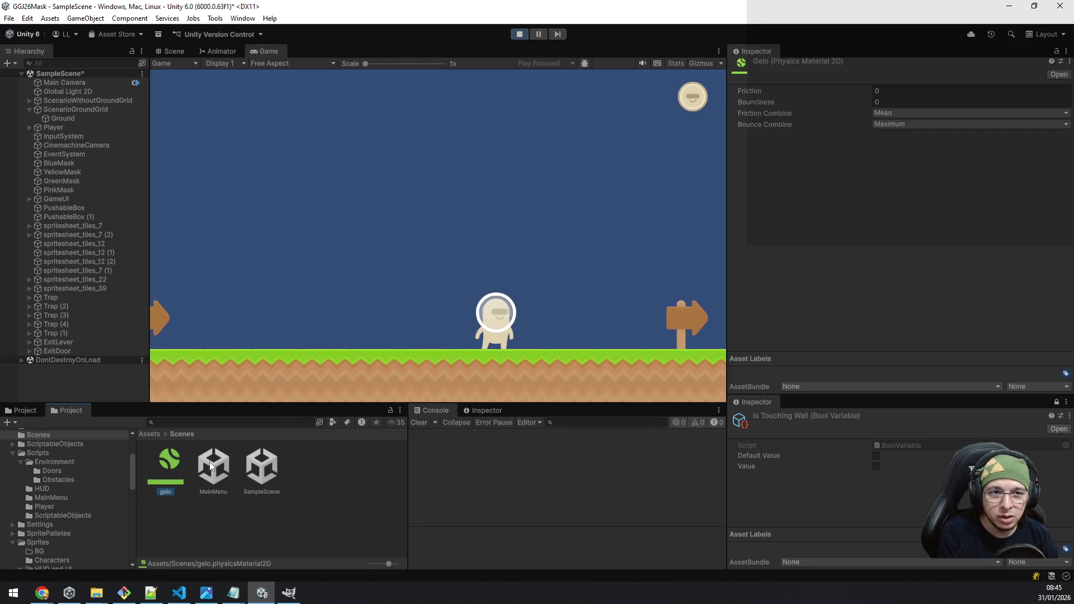
{"action": "left_click", "coordinate": [882, 112]}
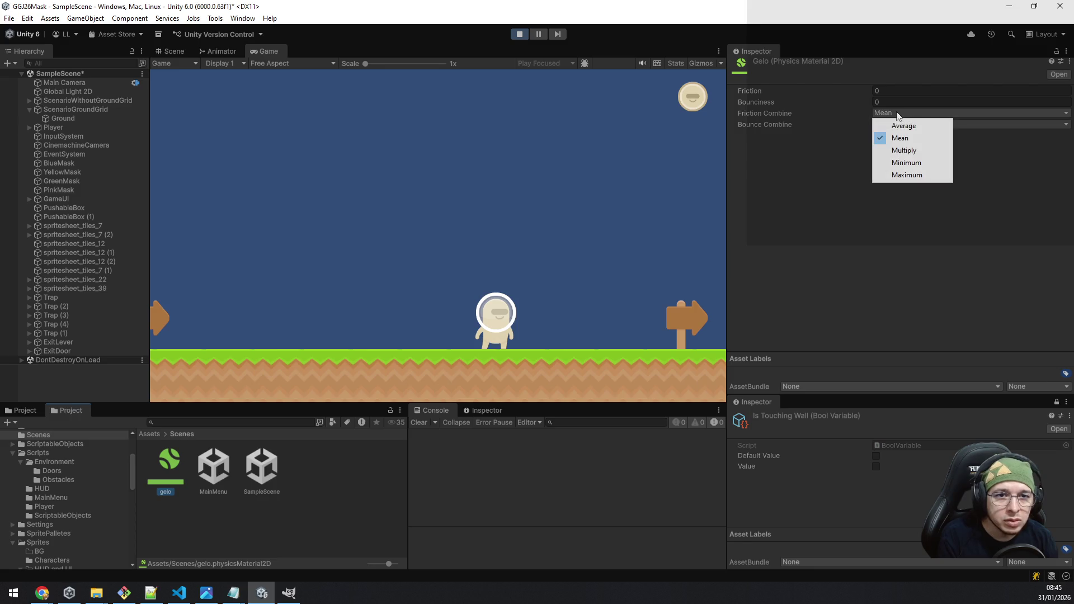
{"action": "left_click", "coordinate": [905, 124]}
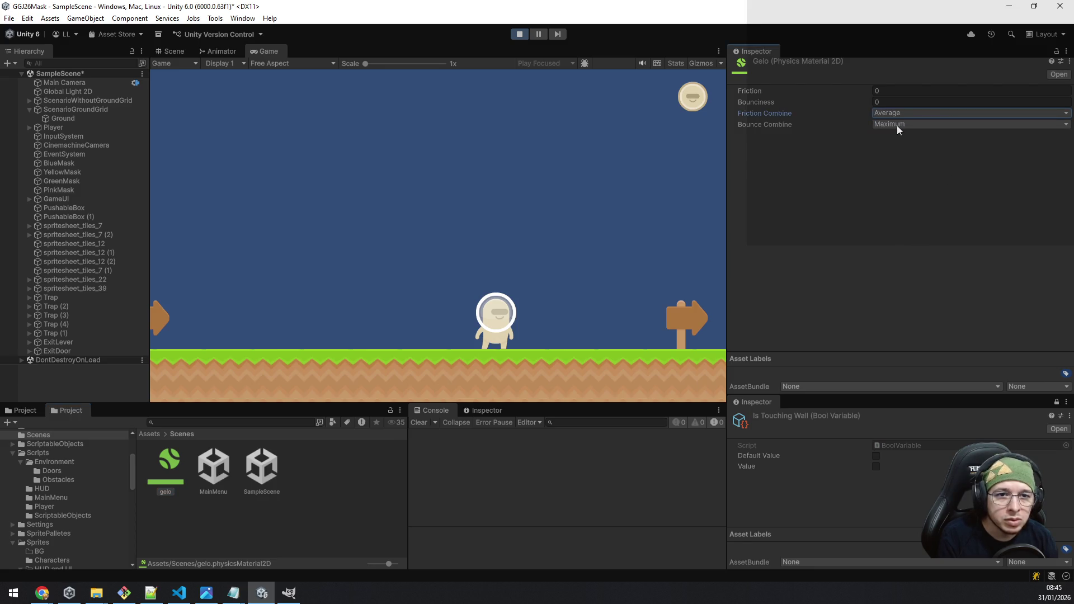
{"action": "mouse_move", "coordinate": [777, 90]}
{"action": "left_mouse_down"}
{"action": "mouse_move", "coordinate": [976, 95]}
{"action": "mouse_move", "coordinate": [4, 262]}
{"action": "mouse_move", "coordinate": [516, 316]}
{"action": "left_mouse_up"}
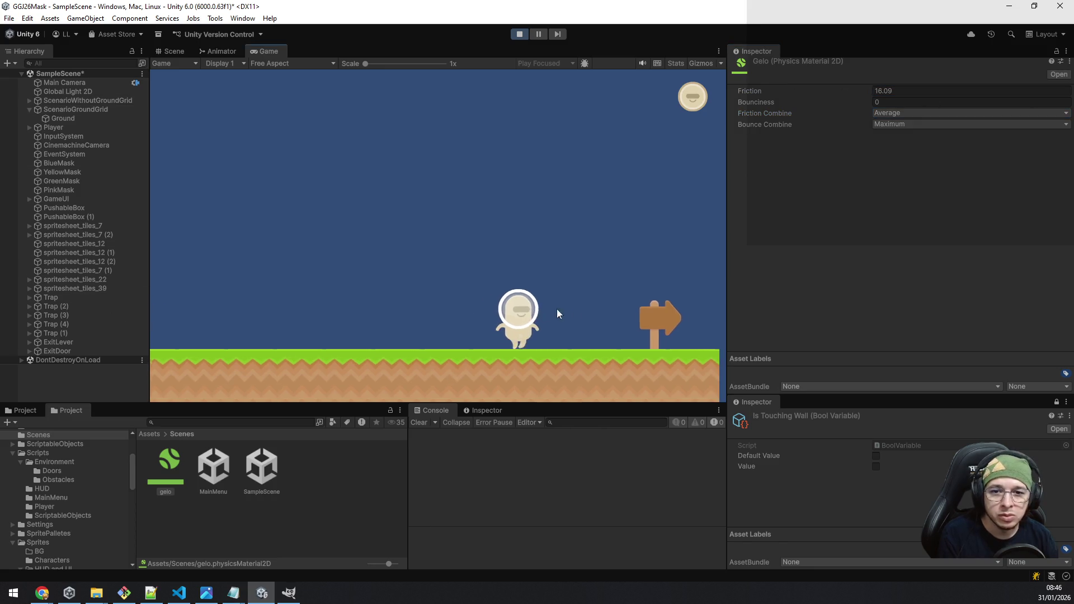
Step: Revert gelo's friction to 0 and test walking and jumping on the ground
{"action": "key", "text": "a"}
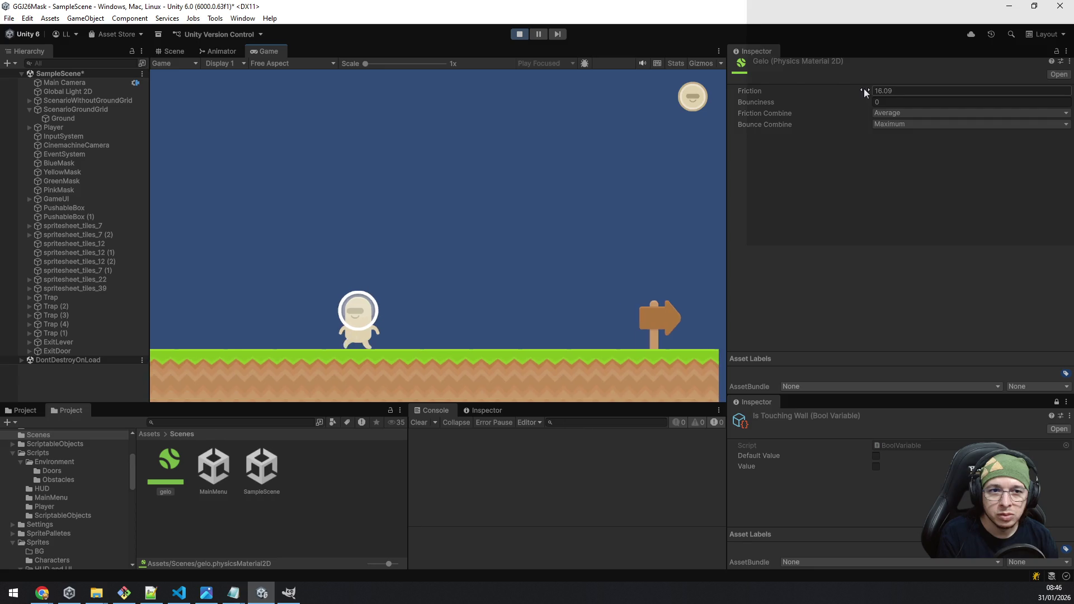
{"action": "key", "text": "ctrl+z"}
{"action": "key", "text": "d"}
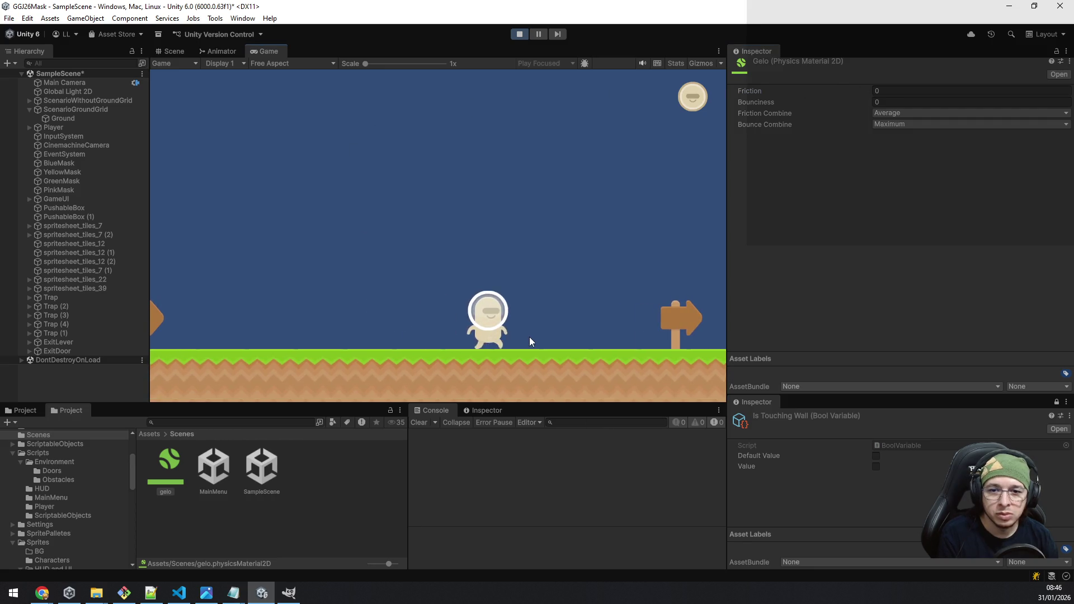
{"action": "key", "text": "space"}
{"action": "key", "text": "a"}
{"action": "key", "text": "d"}
{"action": "key", "text": "space"}
{"action": "key", "text": "a"}
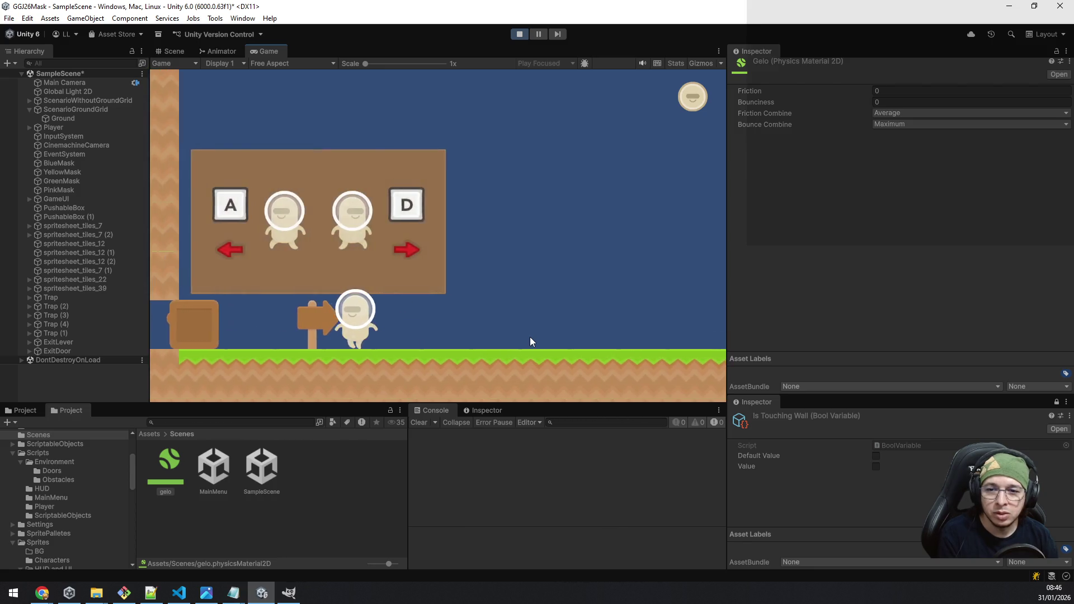
{"action": "key", "text": "d"}
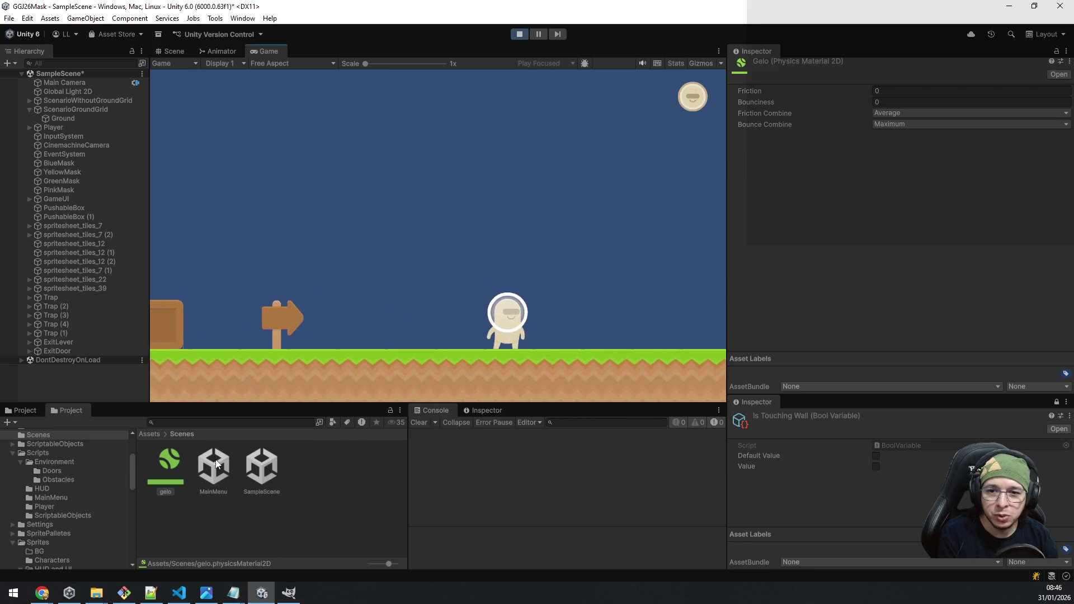
{"action": "key", "text": "a"}
{"action": "key", "text": "d"}
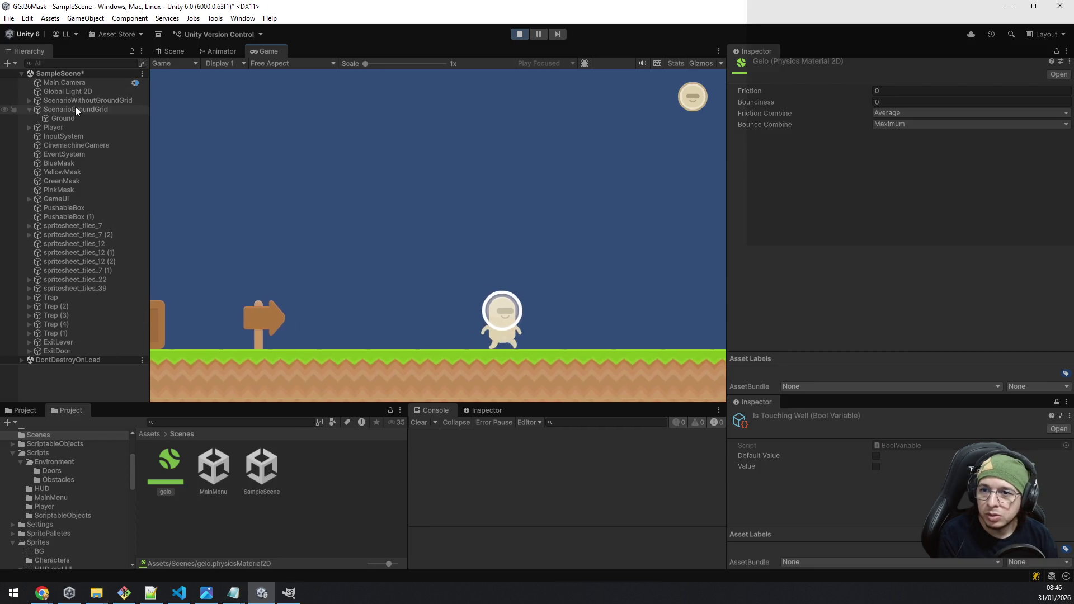
Step: Change gelo's Friction Combine to Minimum
{"action": "left_click", "coordinate": [75, 109]}
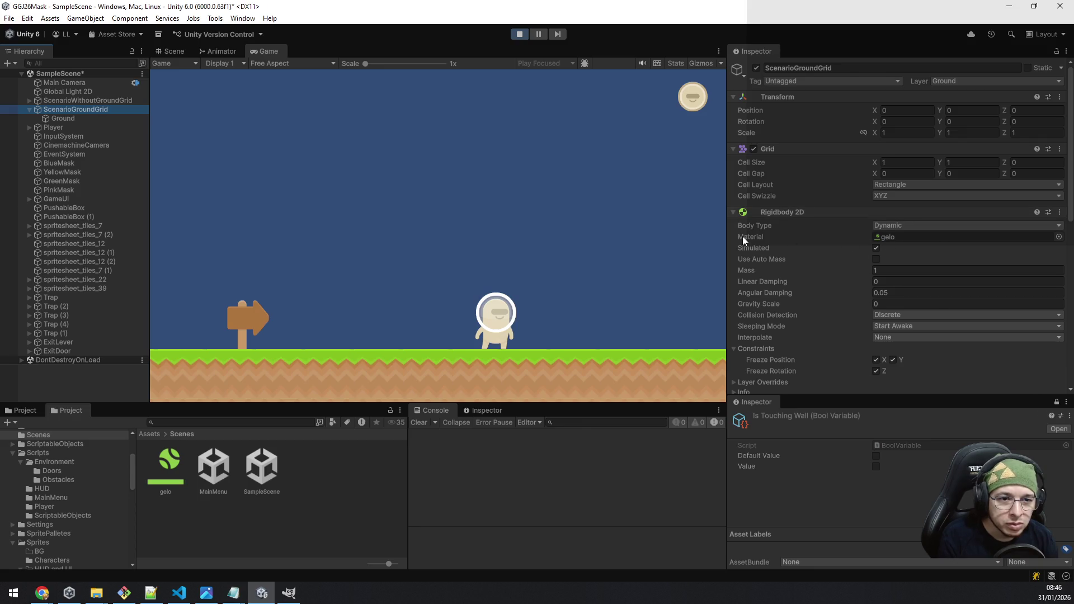
{"action": "left_click", "coordinate": [177, 456]}
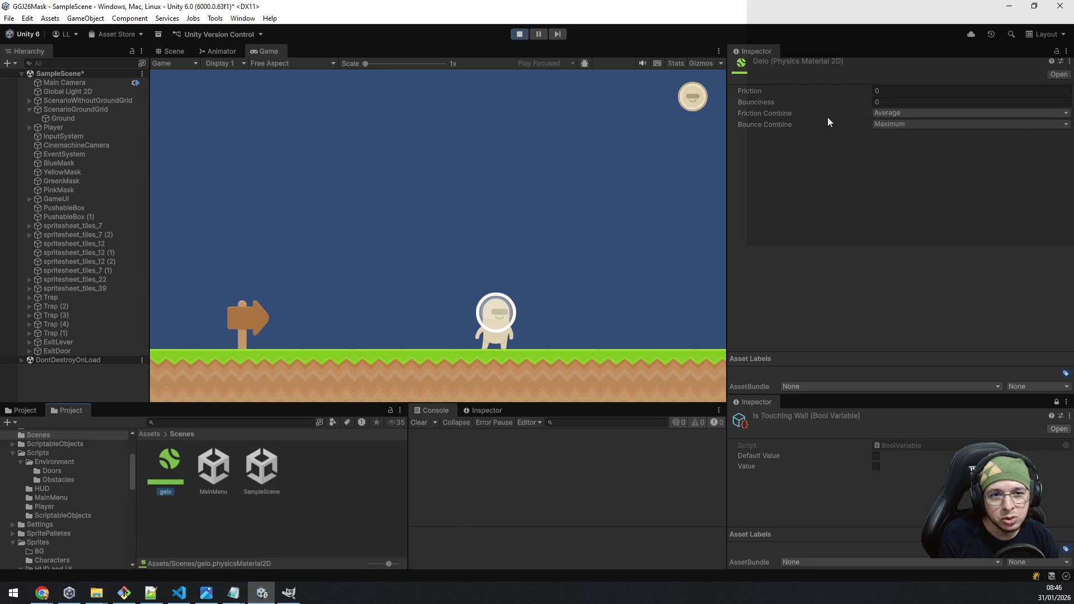
{"action": "left_click", "coordinate": [905, 113]}
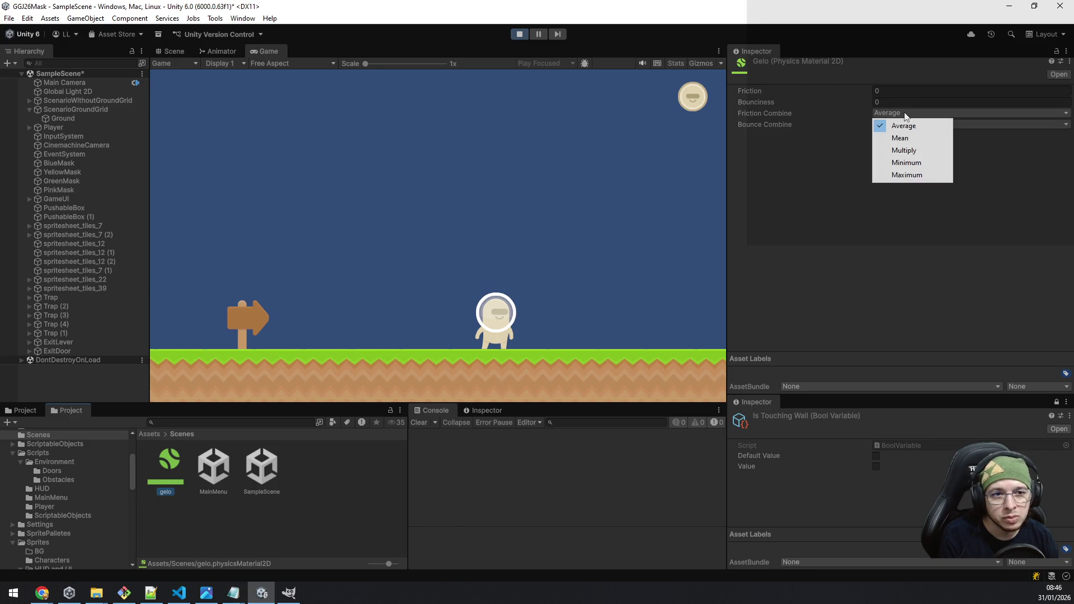
{"action": "left_click", "coordinate": [925, 163]}
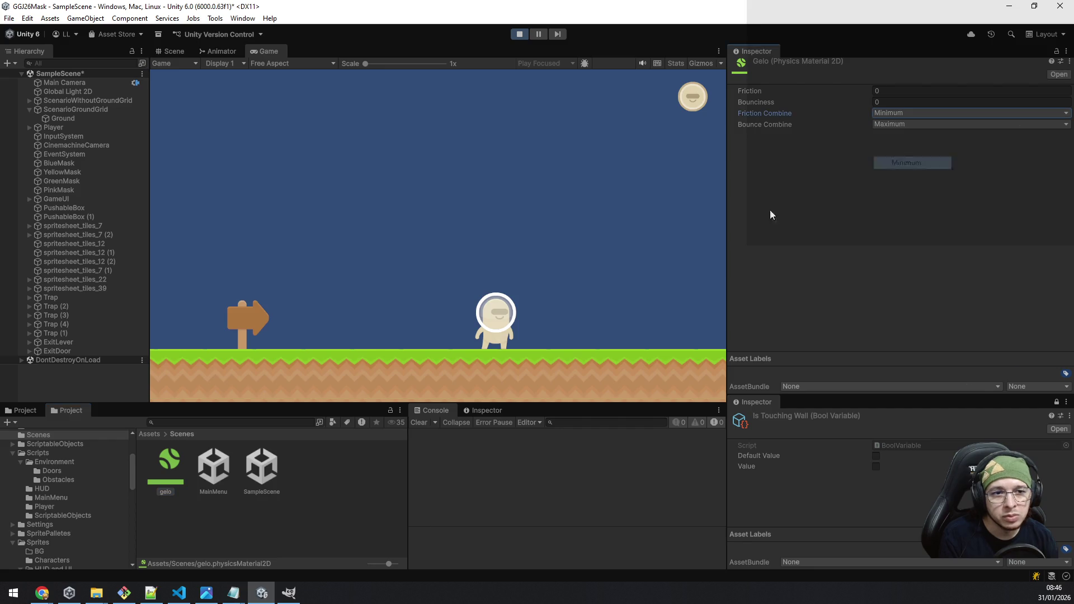
Step: Test walking and jumping around the signpost with Minimum combine, then stop and select gelo
{"action": "key", "text": "Left"}
{"action": "key", "text": "space"}
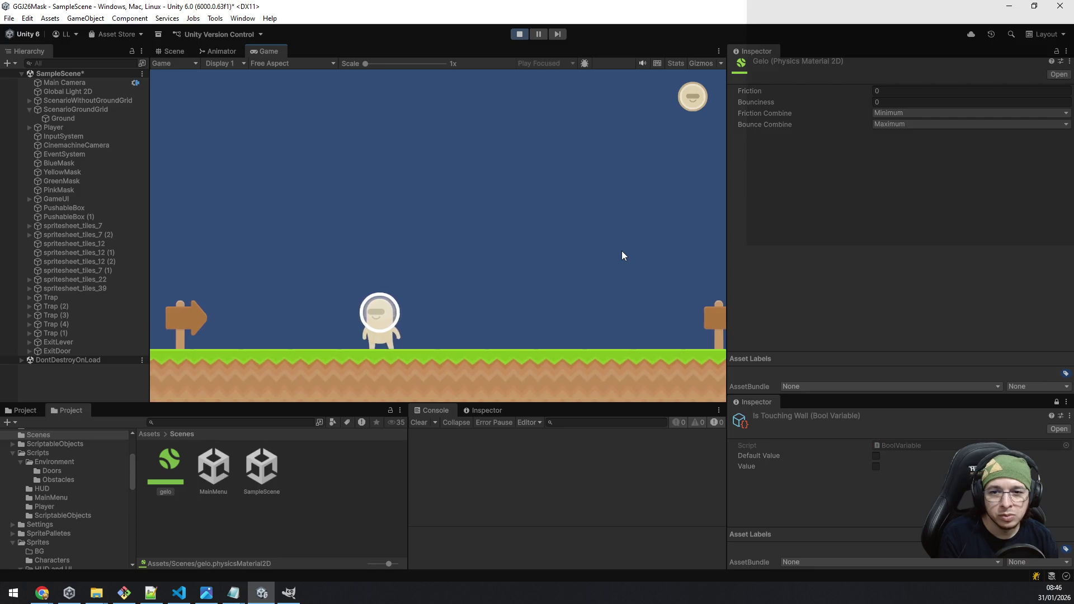
{"action": "key", "text": "d"}
{"action": "key", "text": "space"}
{"action": "key", "text": "d"}
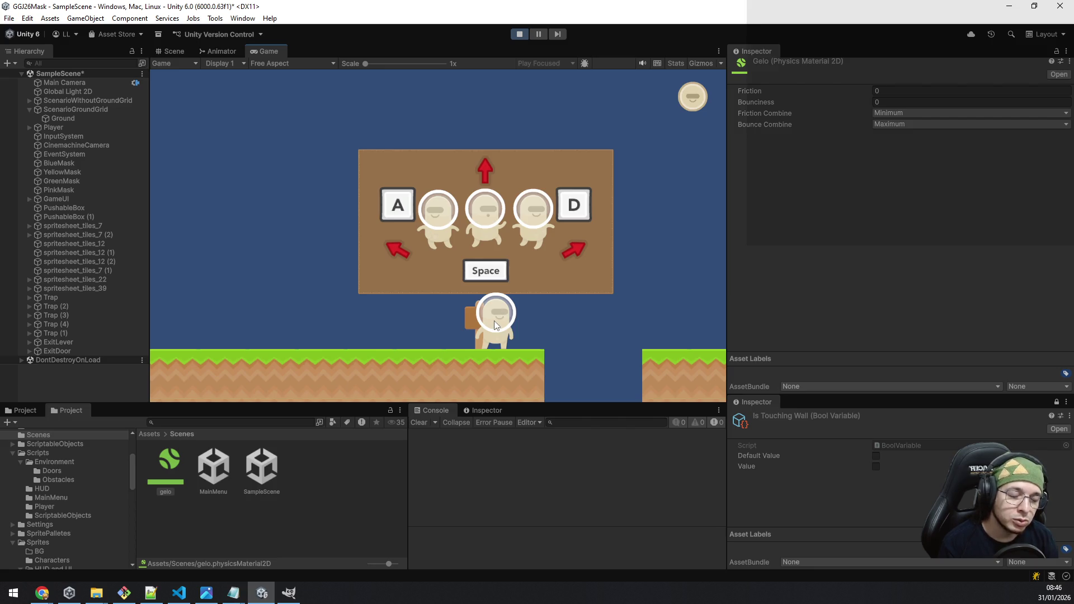
{"action": "key", "text": "space"}
{"action": "key", "text": "a"}
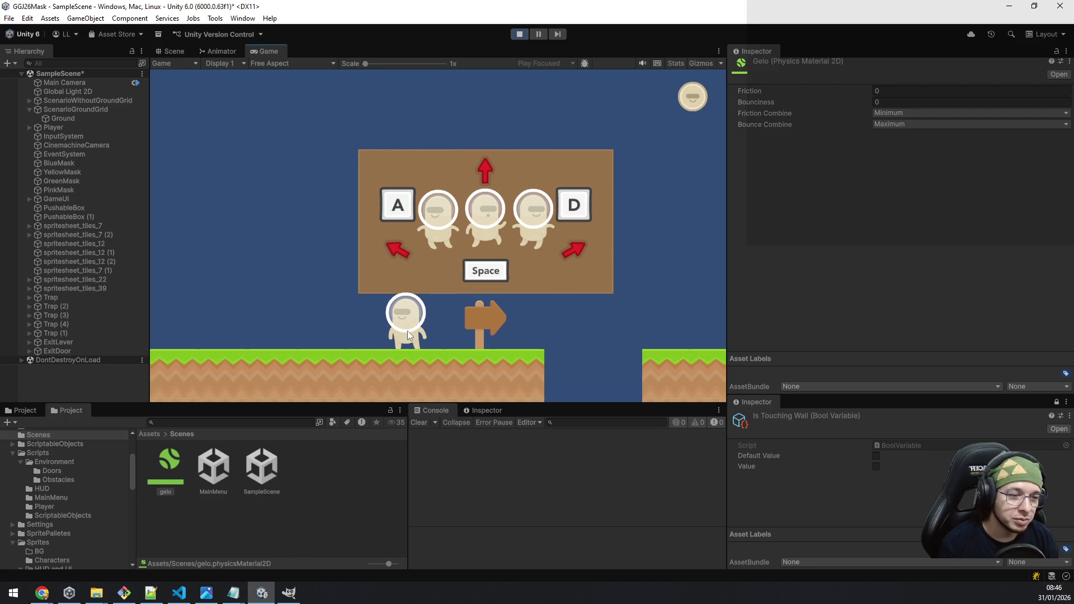
{"action": "key", "text": "d"}
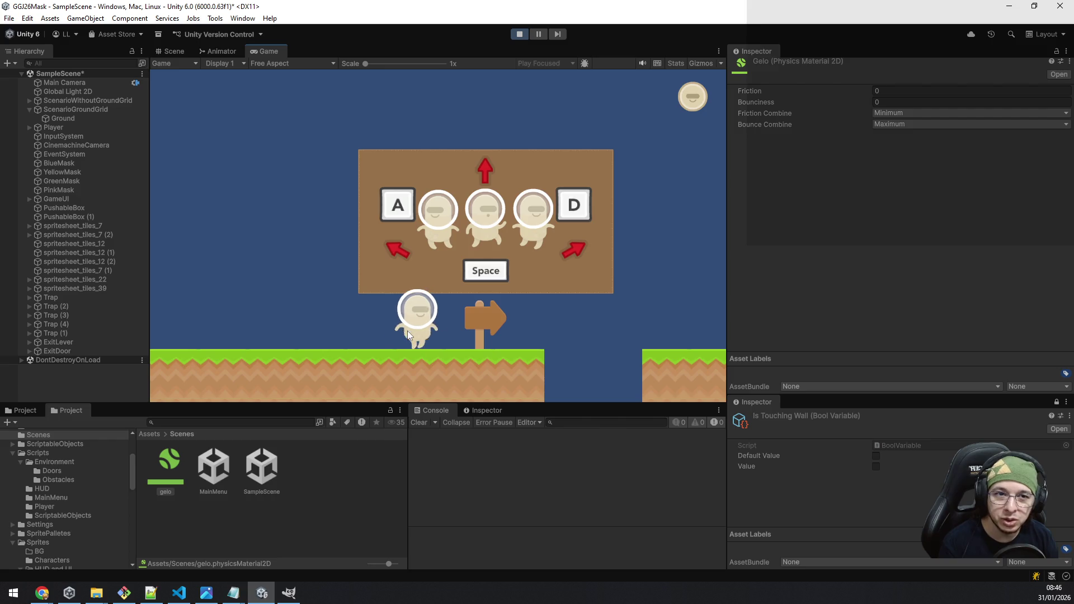
{"action": "key", "text": "a"}
{"action": "key", "text": "d"}
{"action": "key", "text": "a"}
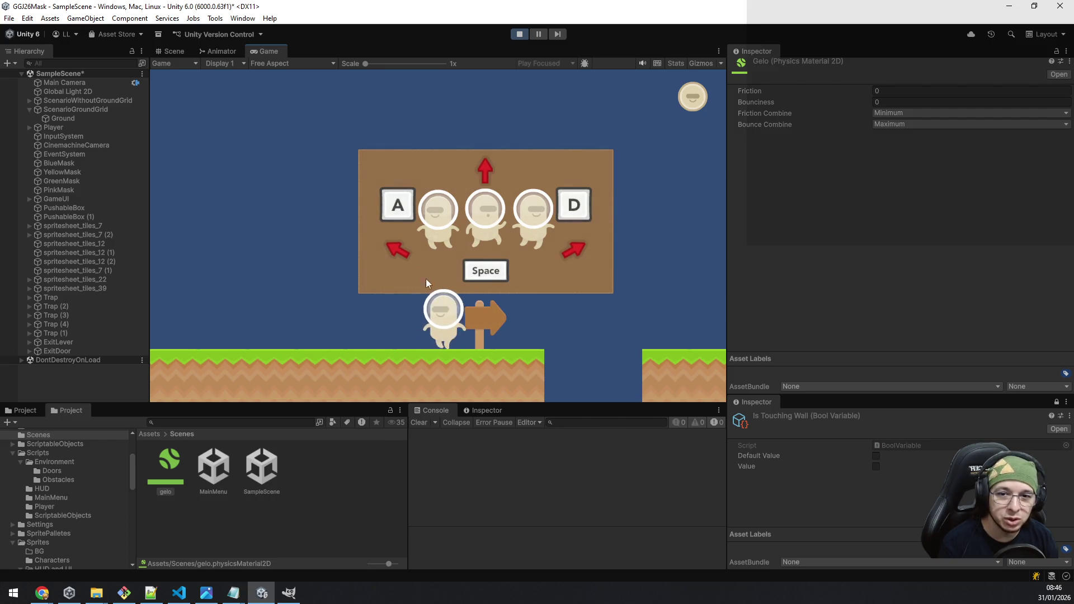
{"action": "key", "text": "d"}
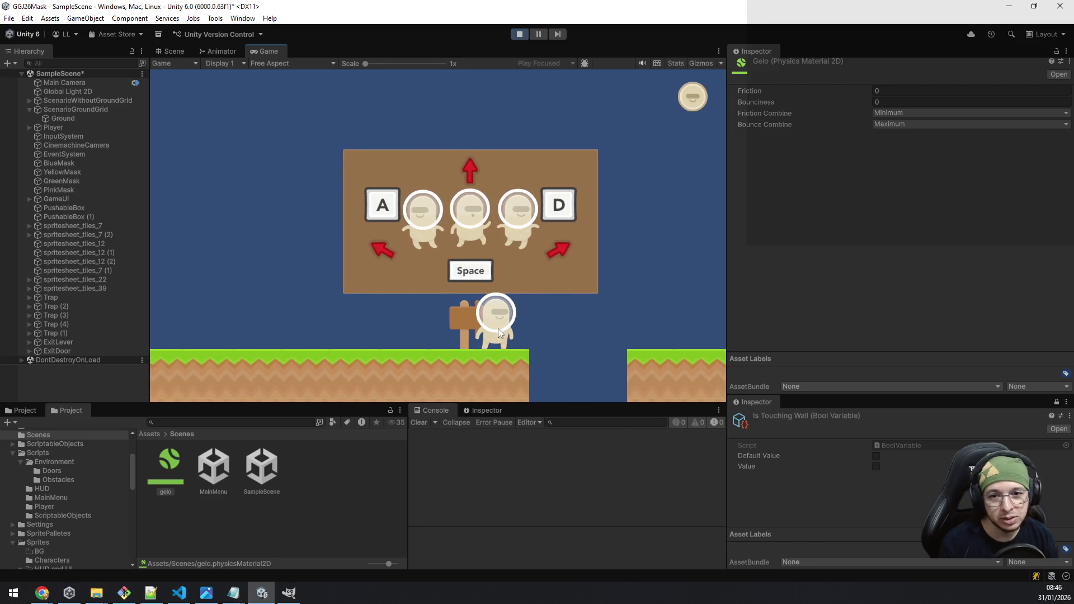
{"action": "left_click", "coordinate": [520, 34]}
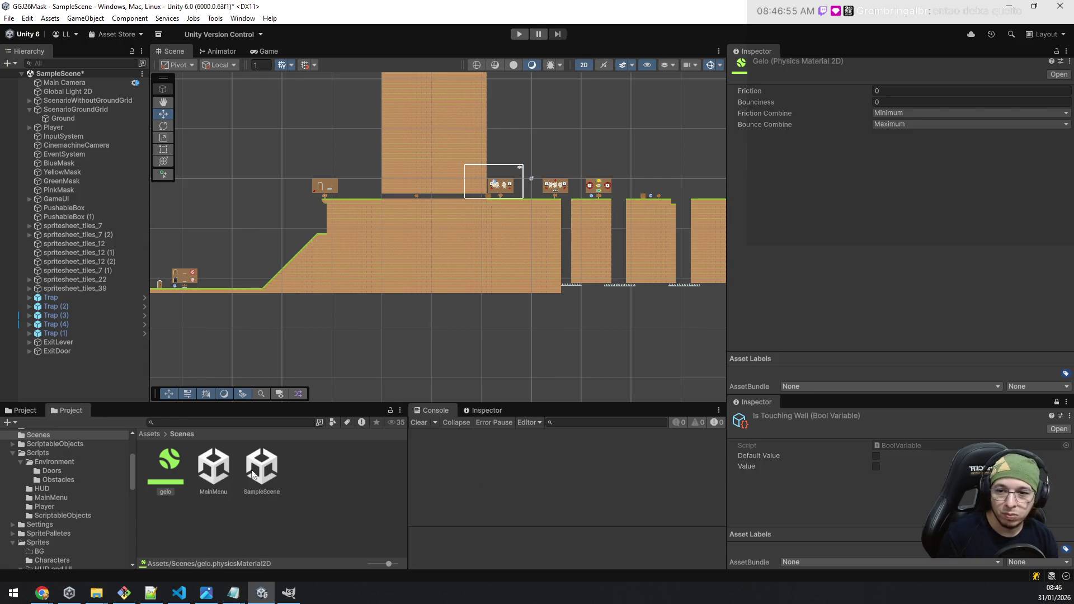
{"action": "left_click", "coordinate": [172, 468]}
Step: Delete the gelo asset and clear ScenarioGroundGrid's Rigidbody 2D material reference to None
{"action": "key", "text": "Delete"}
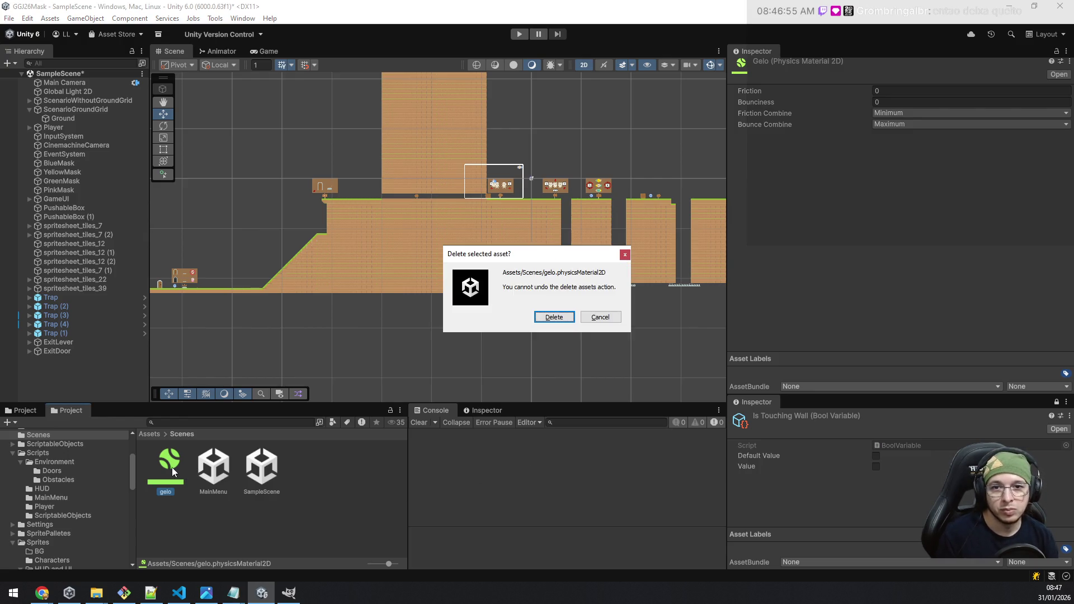
{"action": "left_click", "coordinate": [554, 316]}
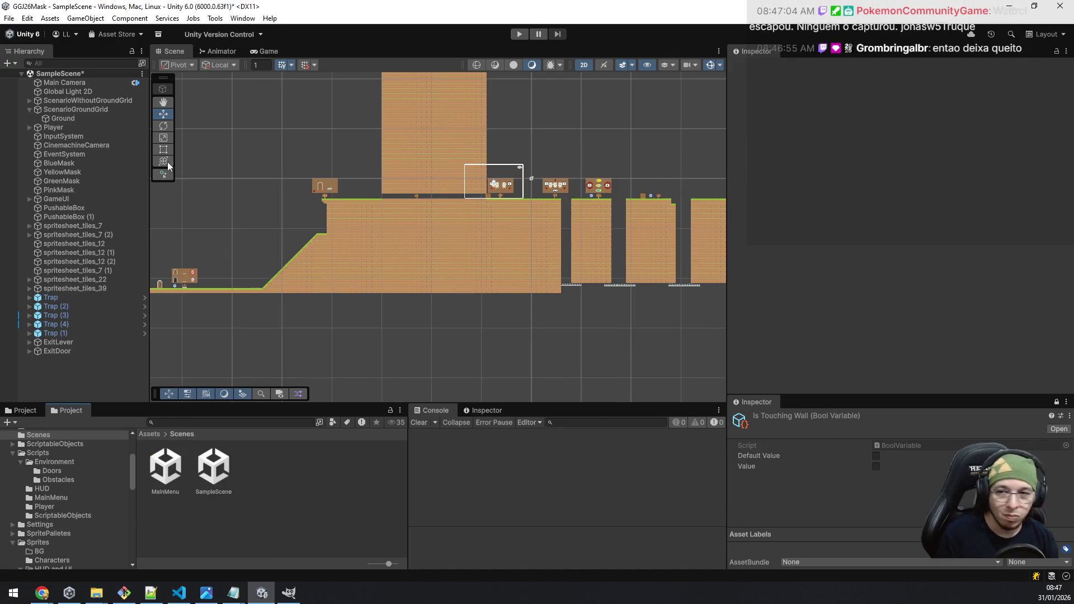
{"action": "left_click", "coordinate": [86, 112]}
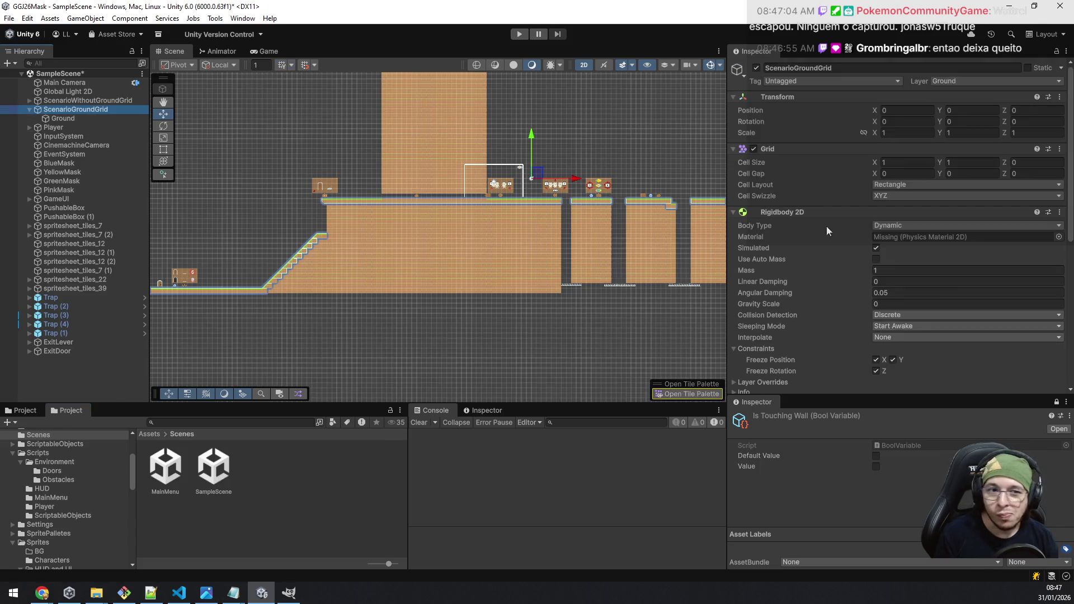
{"action": "key", "text": "Delete"}
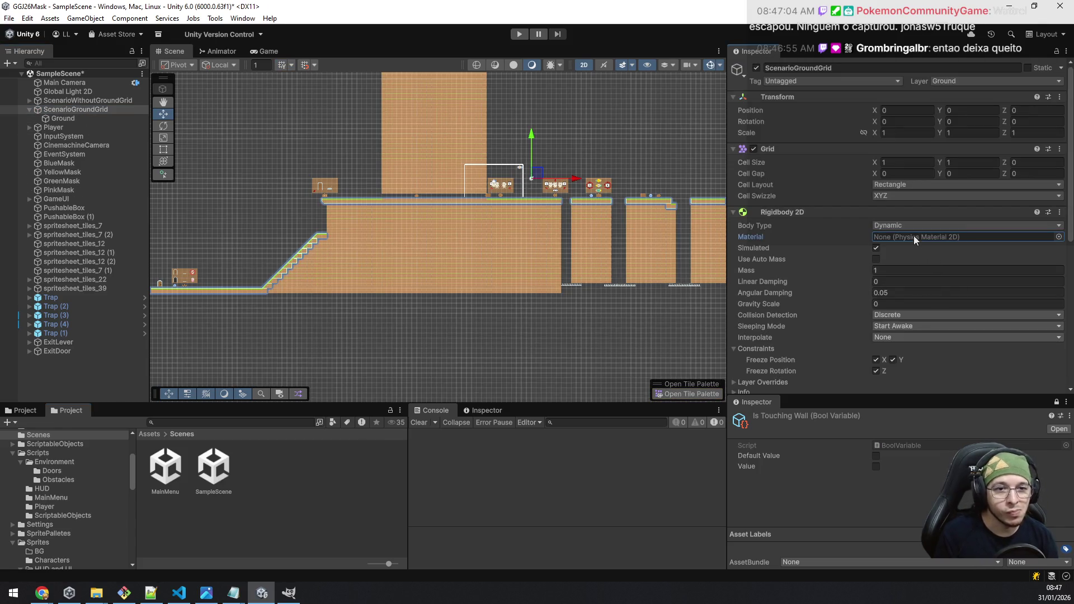
{"action": "left_click", "coordinate": [29, 109]}
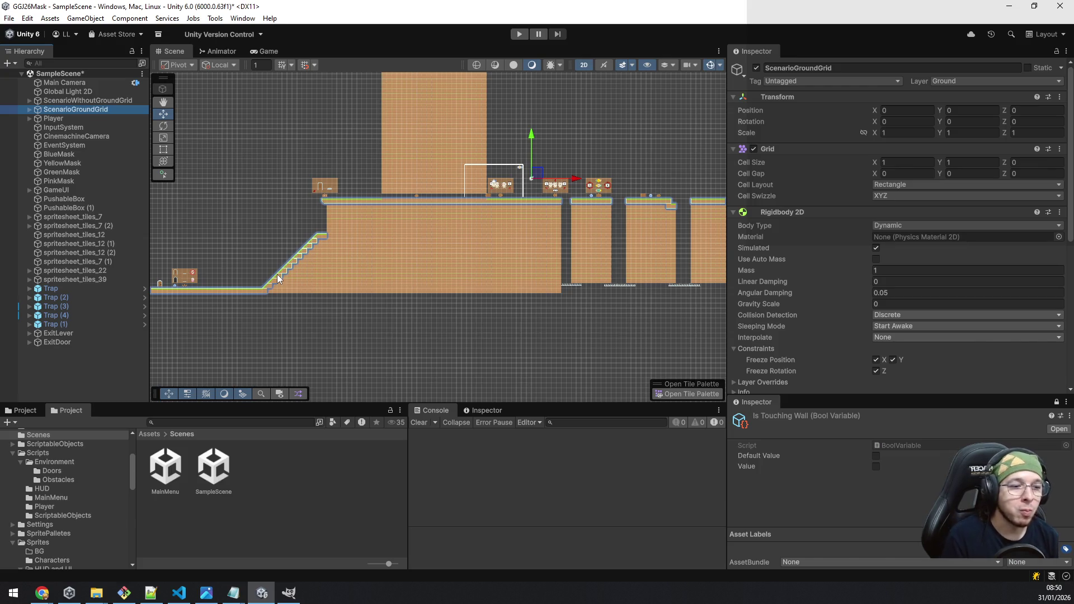
{"action": "key", "text": "Right"}
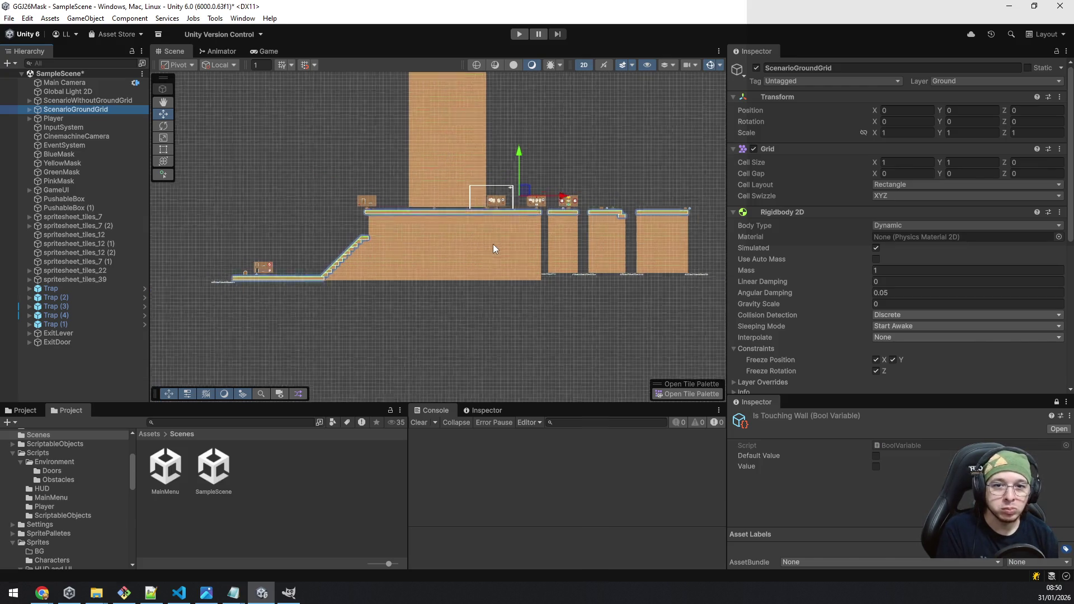
Step: Frame the whole level, deselect the ground grid and save SampleScene with Ctrl+S
{"action": "key", "text": "Right"}
{"action": "scroll", "coordinate": [501, 245], "scroll_direction": "down", "scroll_amount": 1}
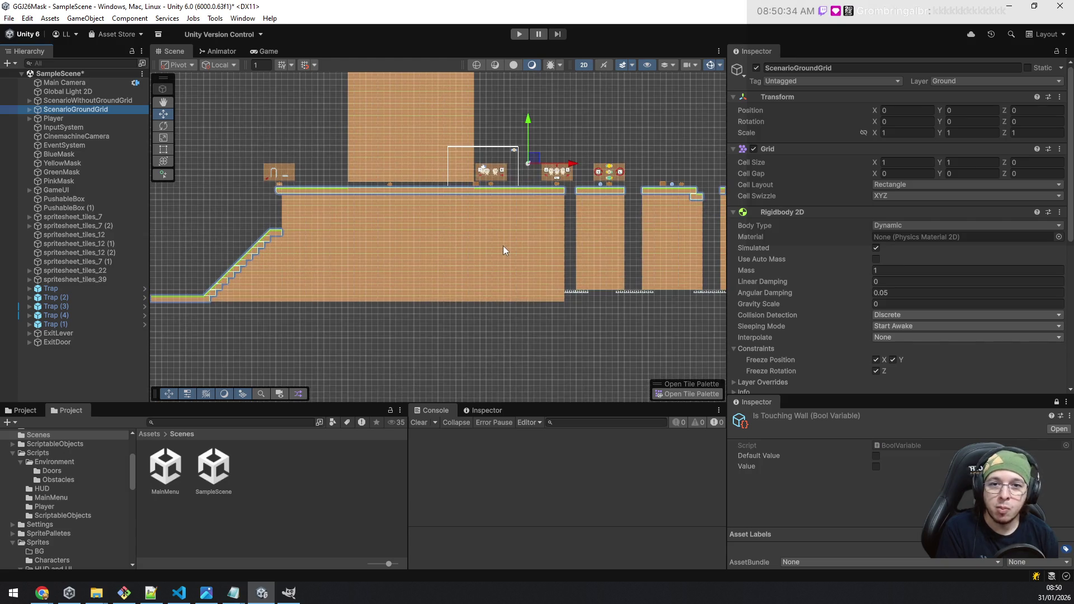
{"action": "scroll", "coordinate": [503, 247], "scroll_direction": "down", "scroll_amount": 2}
{"action": "left_click_drag", "start_coordinate": [411, 246], "coordinate": [504, 290]}
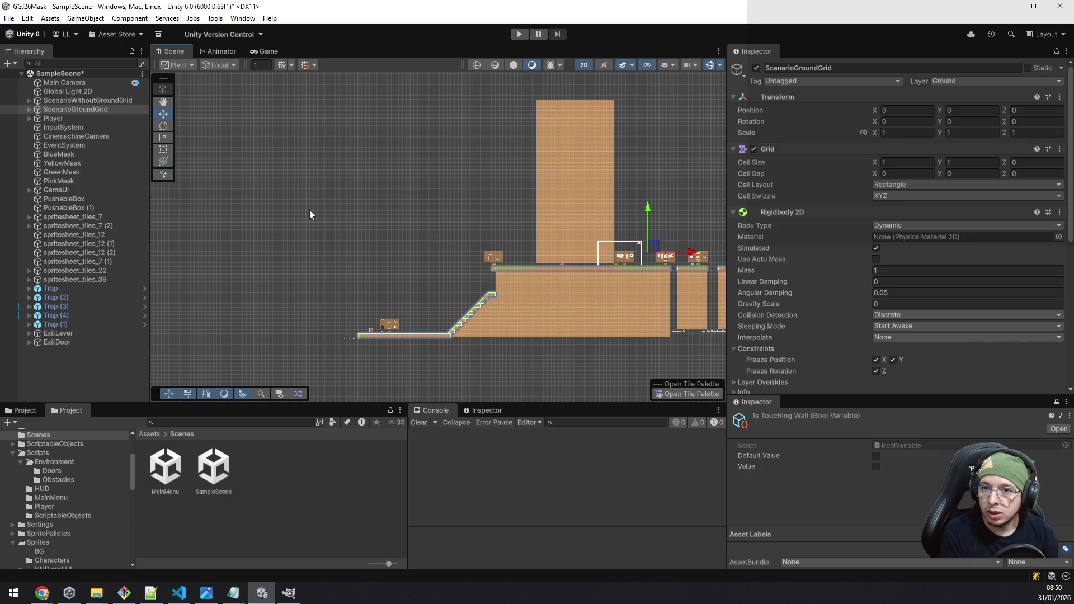
{"action": "left_click", "coordinate": [126, 367]}
{"action": "key", "text": "ctrl+s"}
Step: Pan the Scene view to the tutorial bubble and select its brown background
{"action": "scroll", "coordinate": [627, 261], "scroll_direction": "up", "scroll_amount": 3}
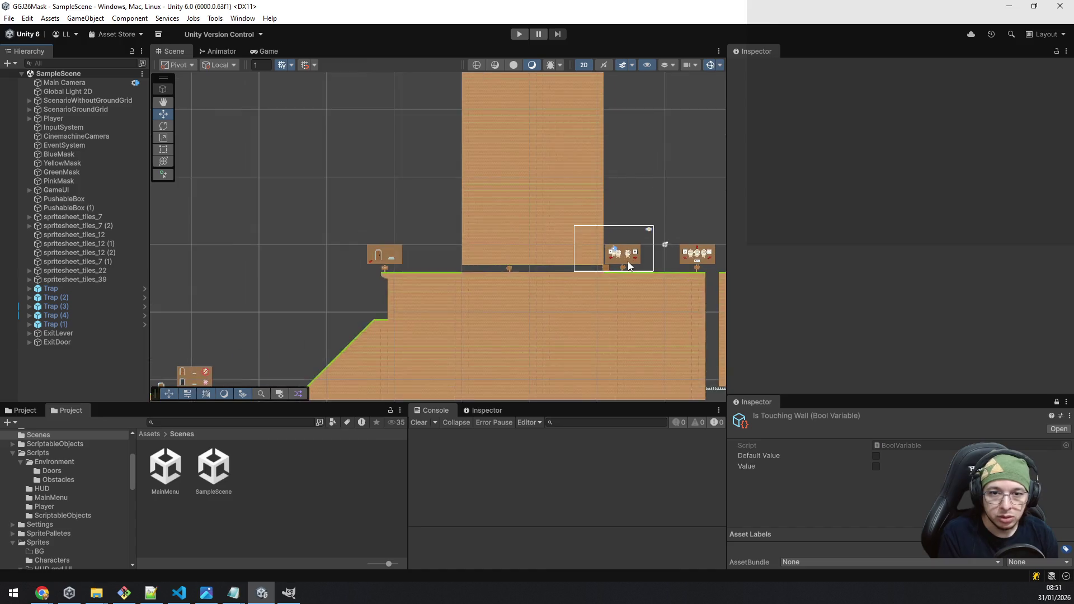
{"action": "scroll", "coordinate": [417, 287], "scroll_direction": "down", "scroll_amount": 4}
{"action": "left_click_drag", "start_coordinate": [418, 287], "coordinate": [697, 138]}
{"action": "scroll", "coordinate": [509, 236], "scroll_direction": "up", "scroll_amount": 5}
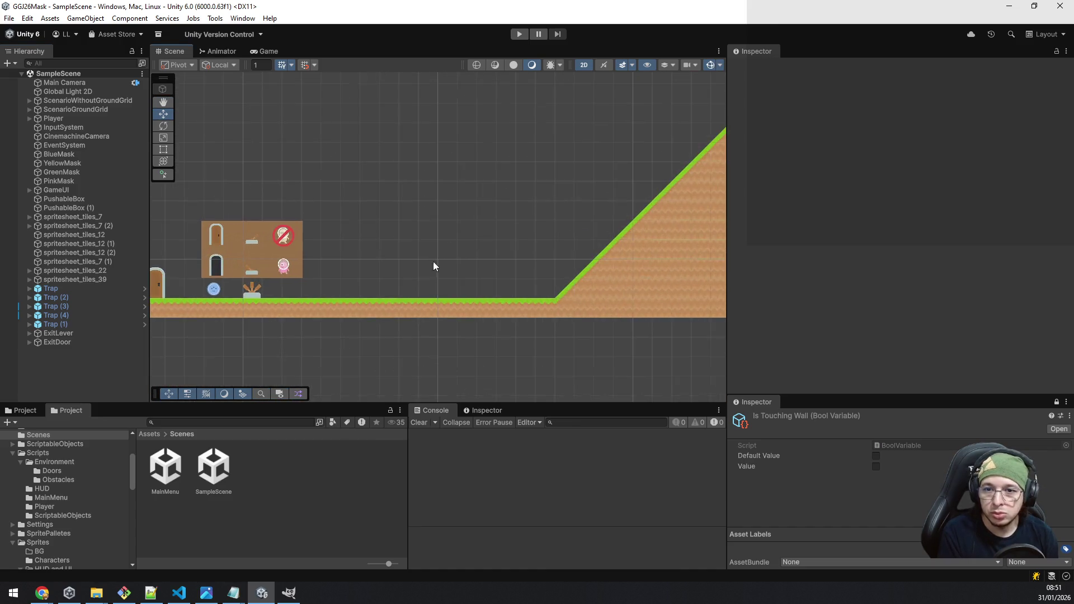
{"action": "left_click_drag", "start_coordinate": [433, 261], "coordinate": [610, 228]}
{"action": "scroll", "coordinate": [525, 249], "scroll_direction": "up", "scroll_amount": 5}
{"action": "left_click_drag", "start_coordinate": [617, 139], "coordinate": [499, 213]}
{"action": "left_click", "coordinate": [498, 214]}
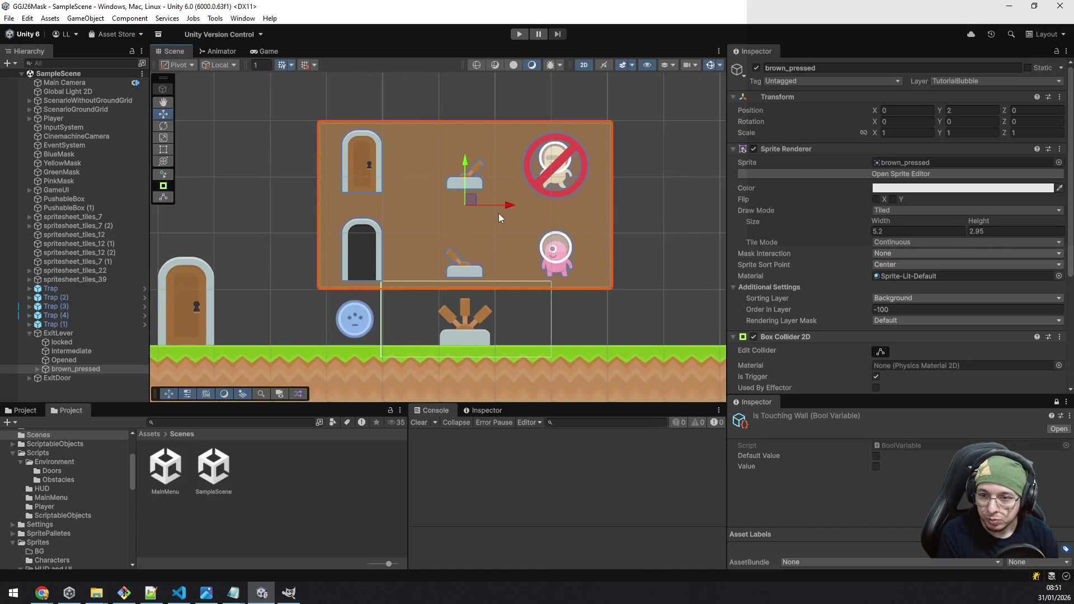
Step: Expand brown_pressed > Small, select the door sprite and ping its asset in the Scenario folder
{"action": "left_click", "coordinate": [37, 371]}
{"action": "left_click", "coordinate": [37, 371]}
{"action": "left_click", "coordinate": [76, 377]}
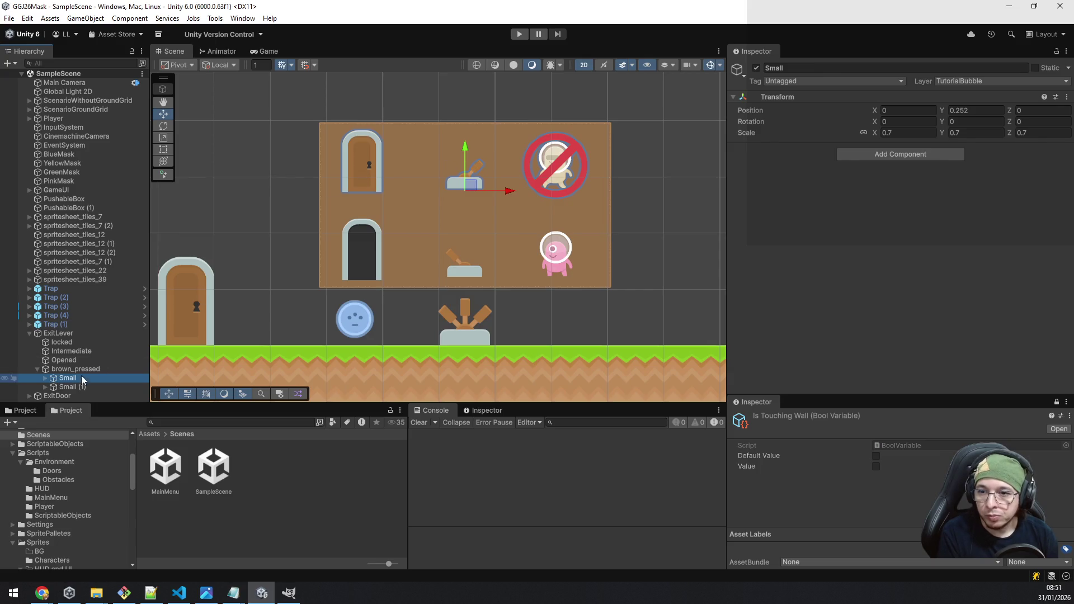
{"action": "left_click", "coordinate": [46, 378]}
{"action": "left_click", "coordinate": [79, 387]}
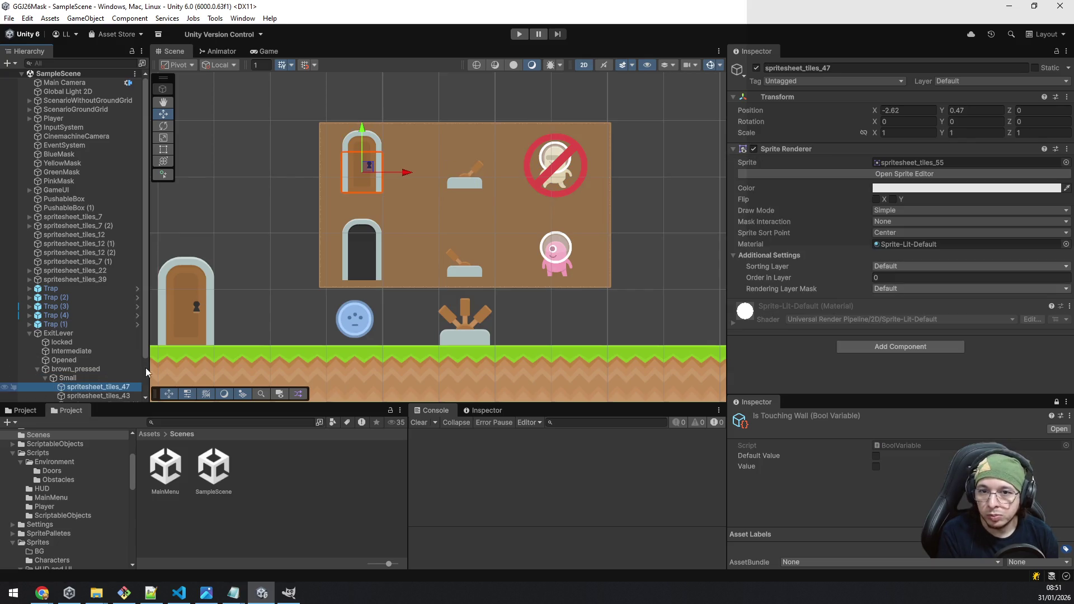
{"action": "left_click", "coordinate": [918, 163]}
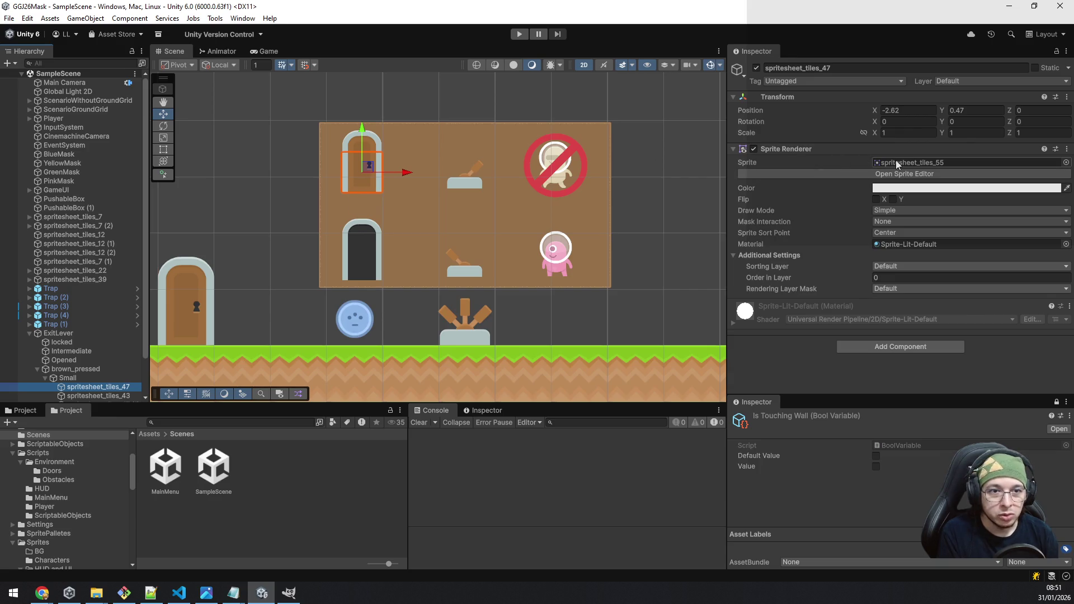
{"action": "scroll", "coordinate": [379, 513], "scroll_direction": "down", "scroll_amount": 1}
{"action": "scroll", "coordinate": [380, 513], "scroll_direction": "up", "scroll_amount": 2}
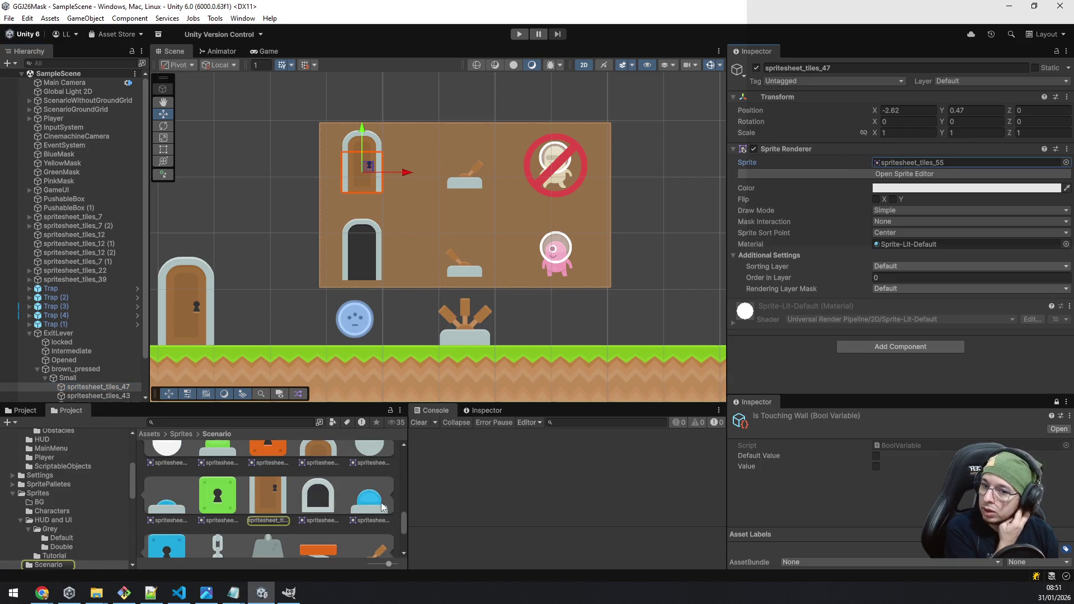
{"action": "mouse_move", "coordinate": [404, 523]}
{"action": "left_mouse_down"}
{"action": "mouse_move", "coordinate": [402, 536]}
{"action": "mouse_move", "coordinate": [401, 507]}
{"action": "mouse_move", "coordinate": [401, 525]}
{"action": "left_mouse_up"}
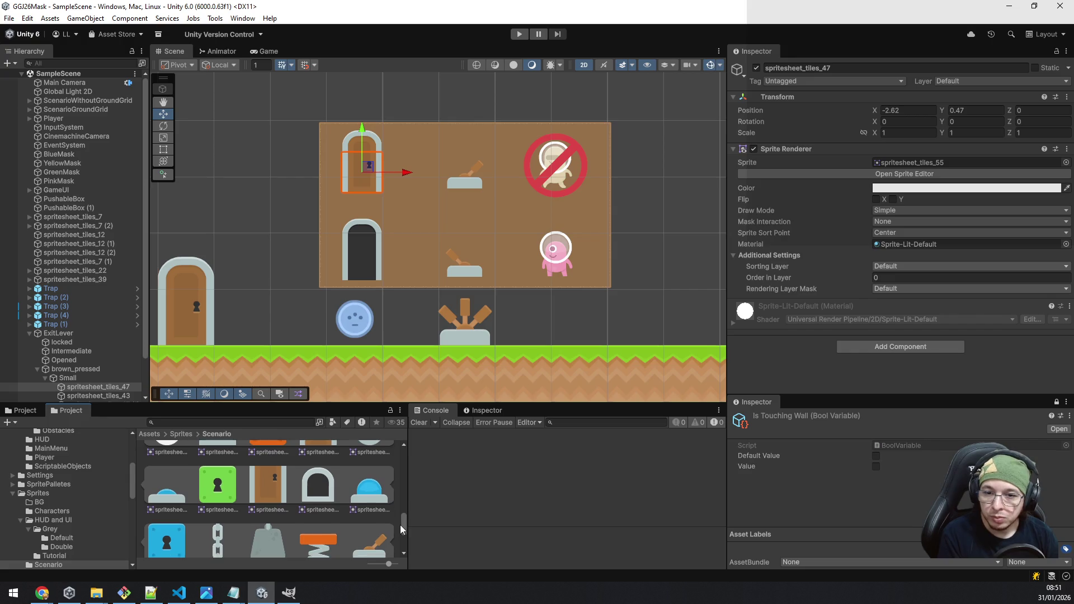
{"action": "scroll", "coordinate": [109, 378], "scroll_direction": "down", "scroll_amount": 3}
Step: Place the lever beside the door and turn its duplicate into the blue button spritesheet_tiles_57 in the top row
{"action": "left_click", "coordinate": [108, 372]}
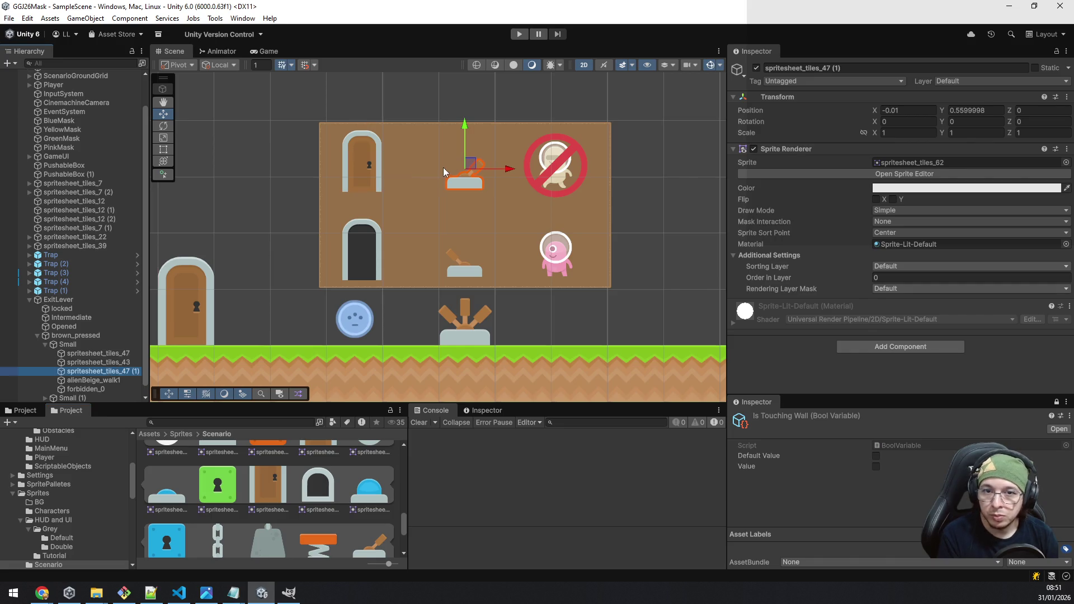
{"action": "mouse_move", "coordinate": [507, 172]}
{"action": "left_mouse_down"}
{"action": "mouse_move", "coordinate": [536, 177]}
{"action": "mouse_move", "coordinate": [473, 172]}
{"action": "left_mouse_up"}
{"action": "key", "text": "ctrl+d"}
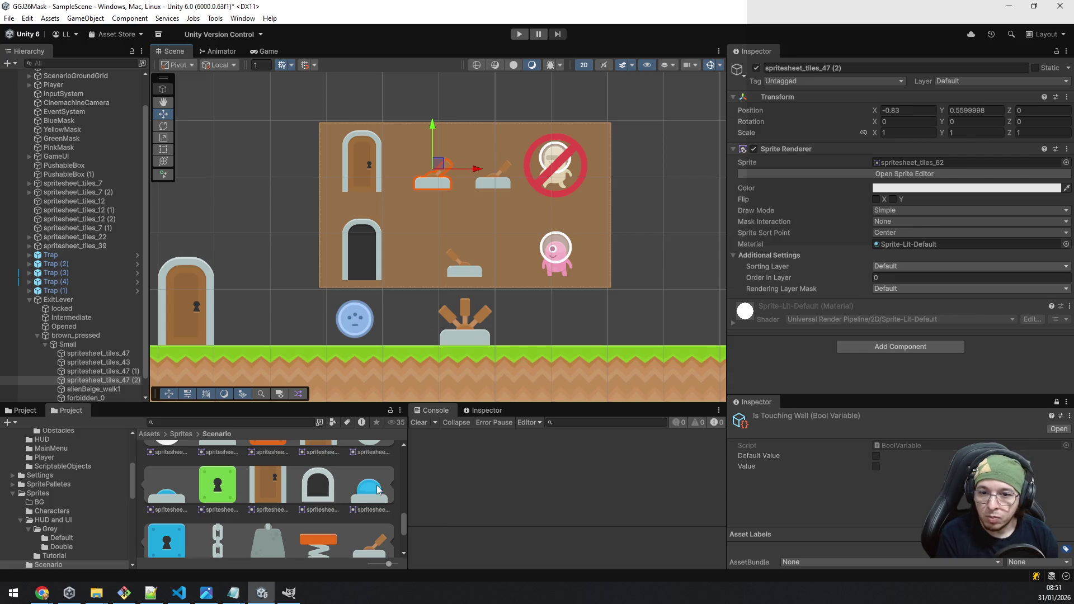
{"action": "mouse_move", "coordinate": [126, 380]}
{"action": "left_mouse_down"}
{"action": "mouse_move", "coordinate": [314, 448]}
{"action": "mouse_move", "coordinate": [525, 485]}
{"action": "mouse_move", "coordinate": [380, 506]}
{"action": "mouse_move", "coordinate": [461, 432]}
{"action": "mouse_move", "coordinate": [939, 86]}
{"action": "mouse_move", "coordinate": [946, 168]}
{"action": "left_mouse_up"}
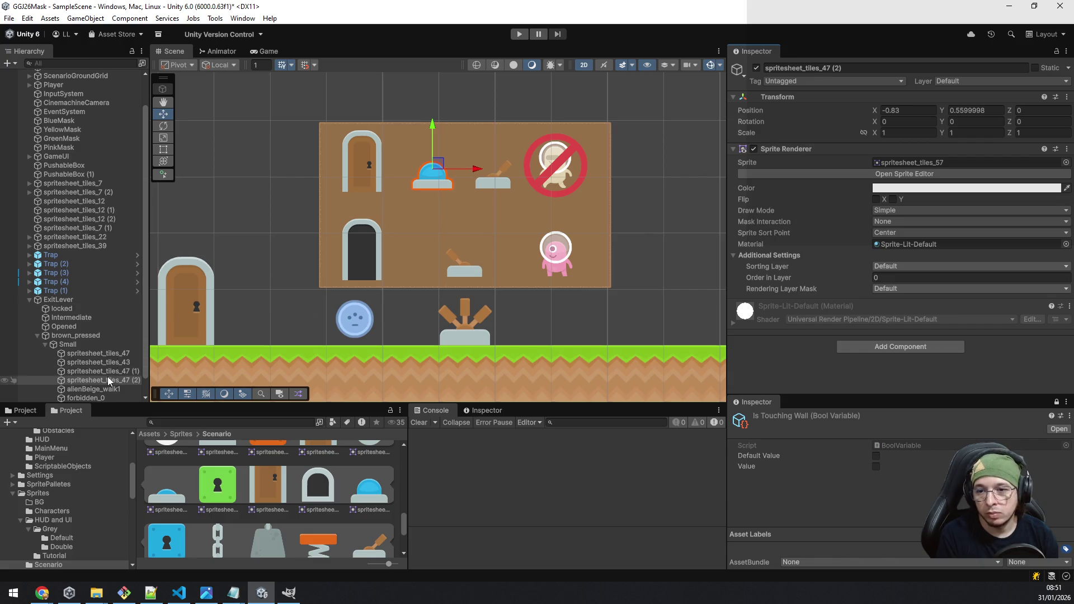
{"action": "key", "text": "ctrl+z"}
{"action": "key", "text": "ctrl+z"}
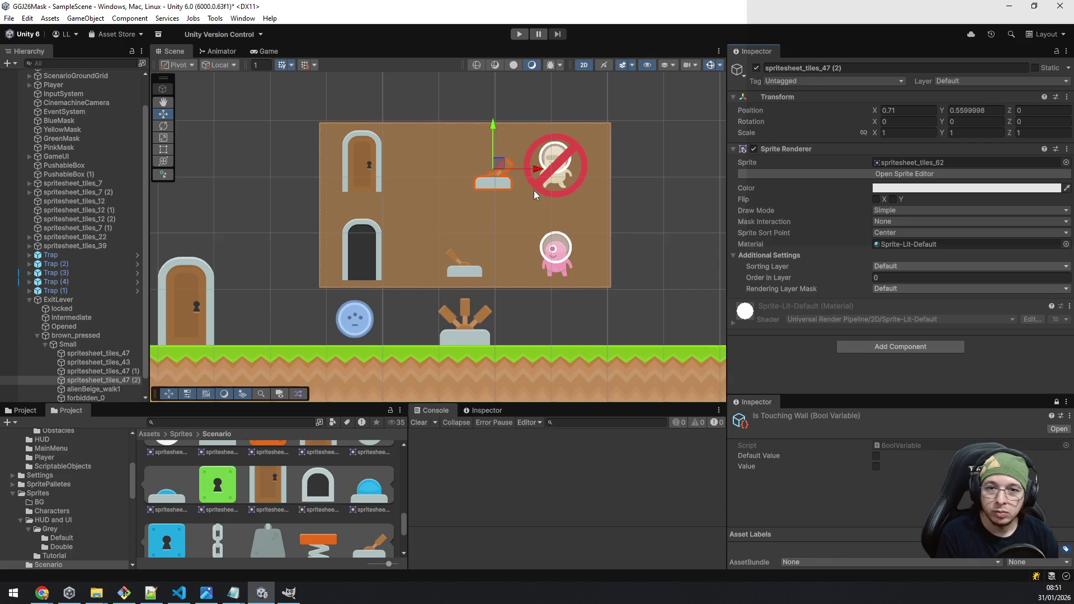
{"action": "left_click_drag", "start_coordinate": [538, 173], "coordinate": [470, 172]}
{"action": "left_click", "coordinate": [498, 186]}
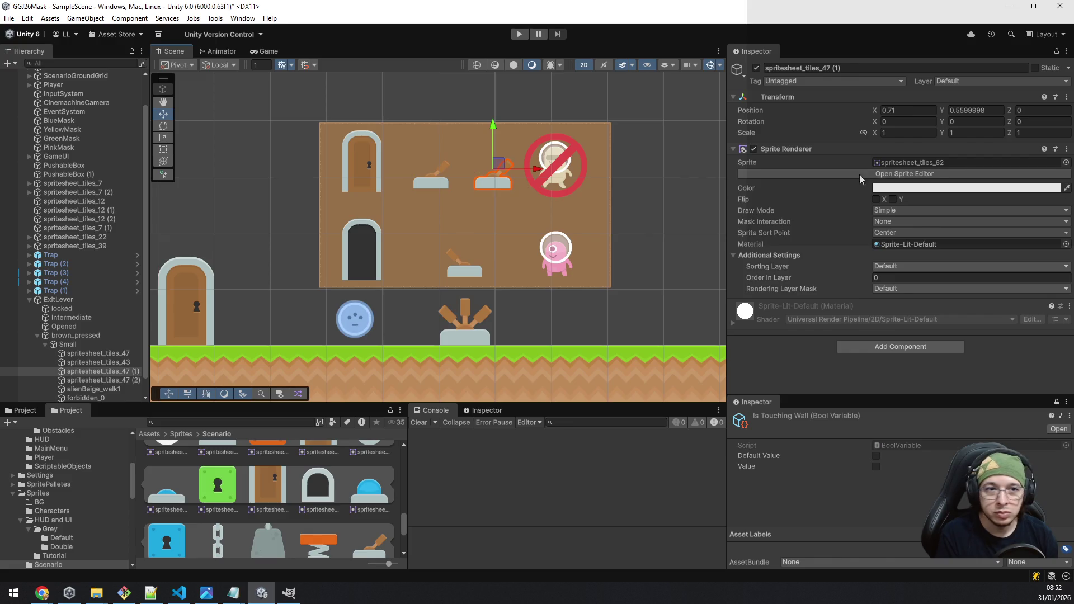
{"action": "mouse_move", "coordinate": [368, 502]}
{"action": "left_mouse_down"}
{"action": "mouse_move", "coordinate": [456, 424]}
{"action": "mouse_move", "coordinate": [938, 163]}
{"action": "left_mouse_up"}
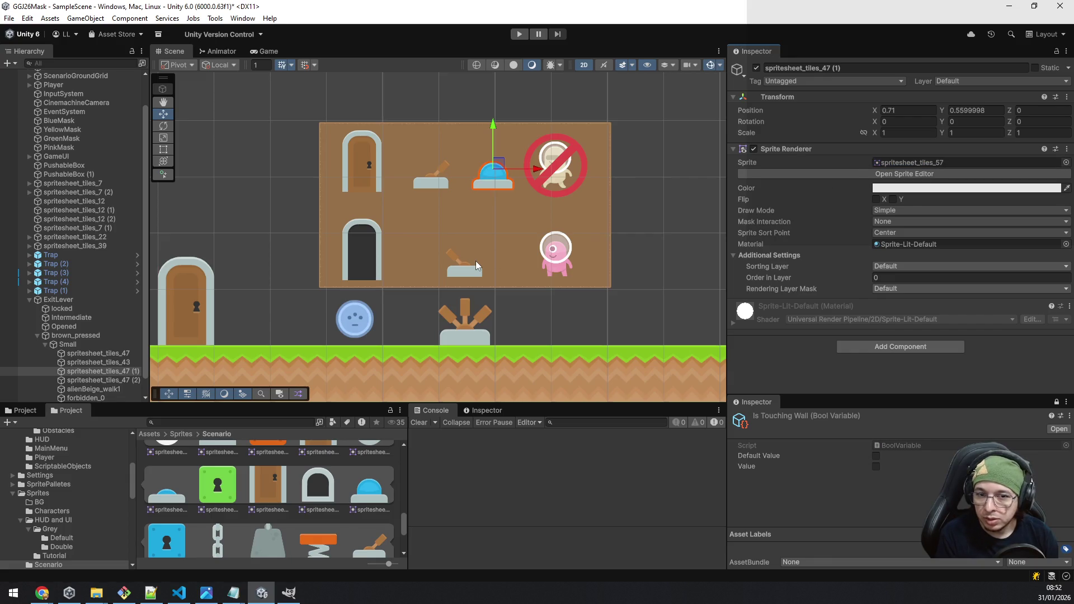
{"action": "scroll", "coordinate": [106, 375], "scroll_direction": "down", "scroll_amount": 1}
Step: Align the bottom-row lever with the top-row one by setting its X position to -0.87
{"action": "left_click", "coordinate": [50, 389]}
{"action": "scroll", "coordinate": [80, 365], "scroll_direction": "down", "scroll_amount": 2}
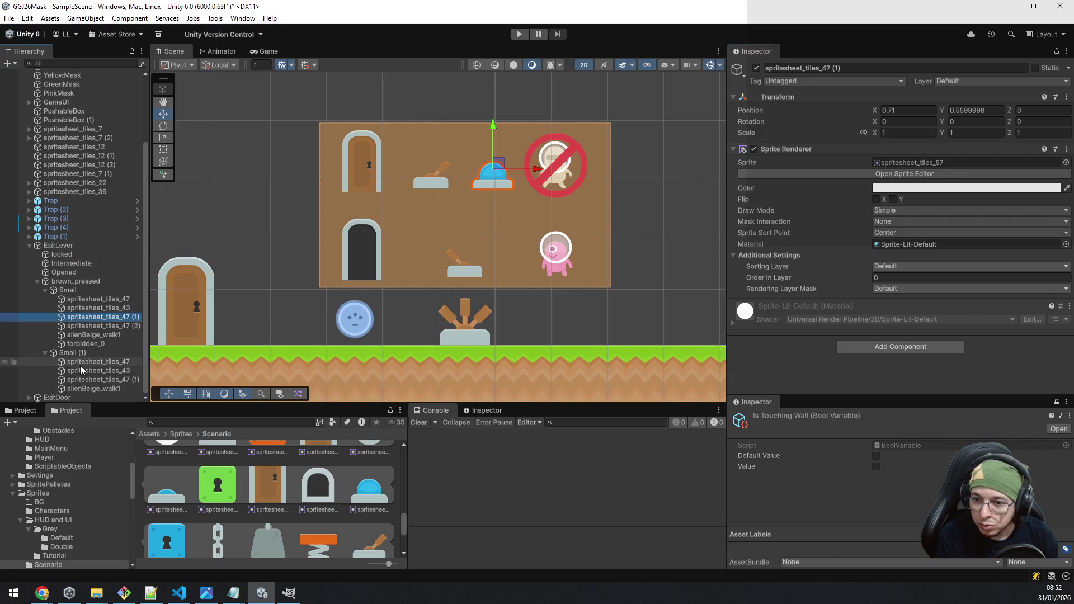
{"action": "left_click", "coordinate": [125, 379]}
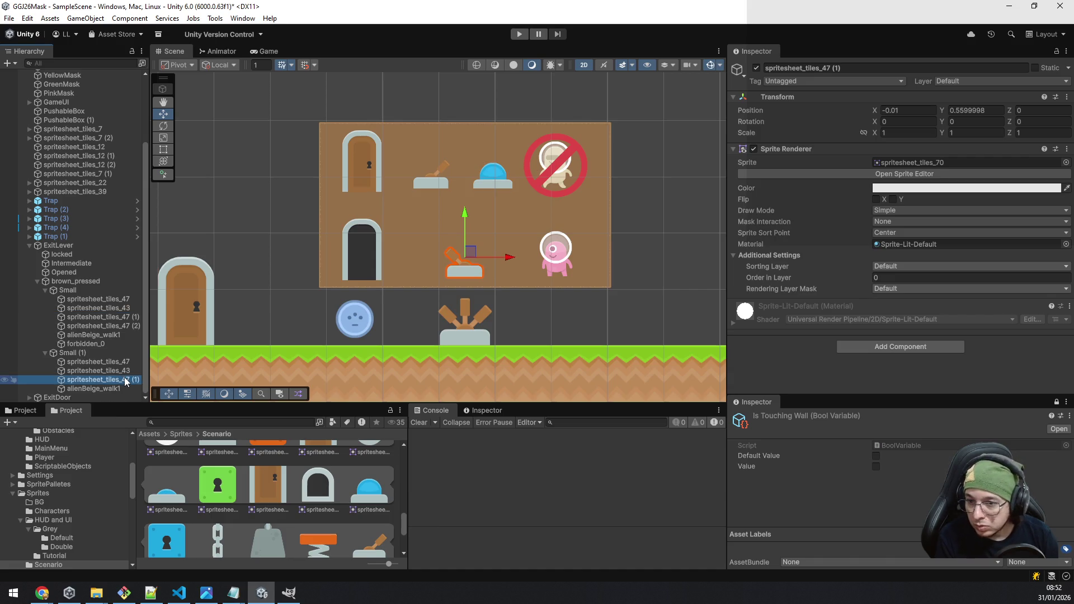
{"action": "left_click", "coordinate": [121, 318]}
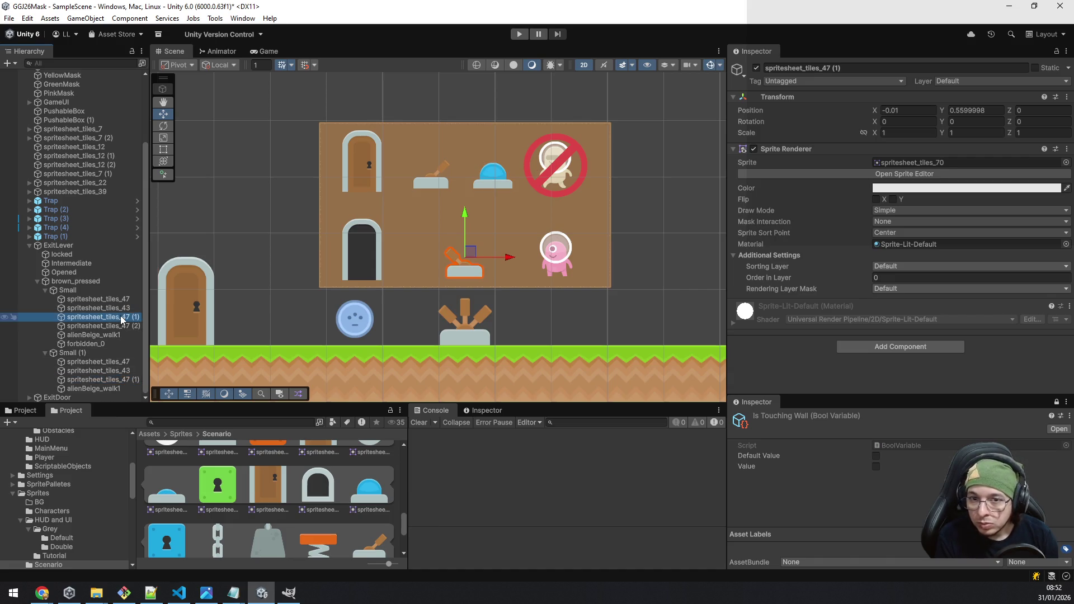
{"action": "left_click", "coordinate": [133, 326]}
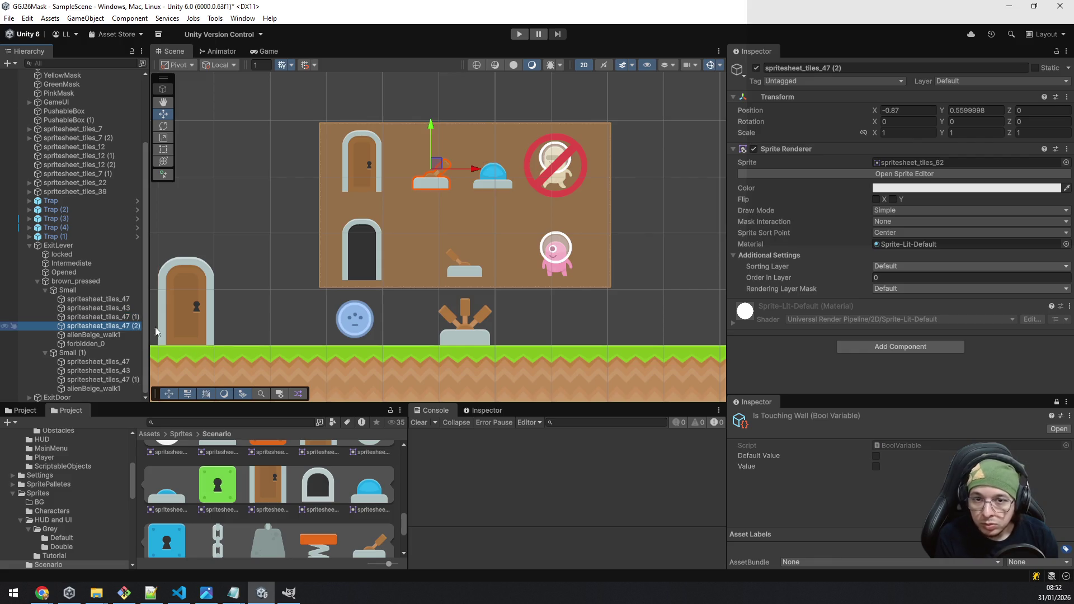
{"action": "left_click", "coordinate": [905, 110]}
{"action": "left_click", "coordinate": [906, 110]}
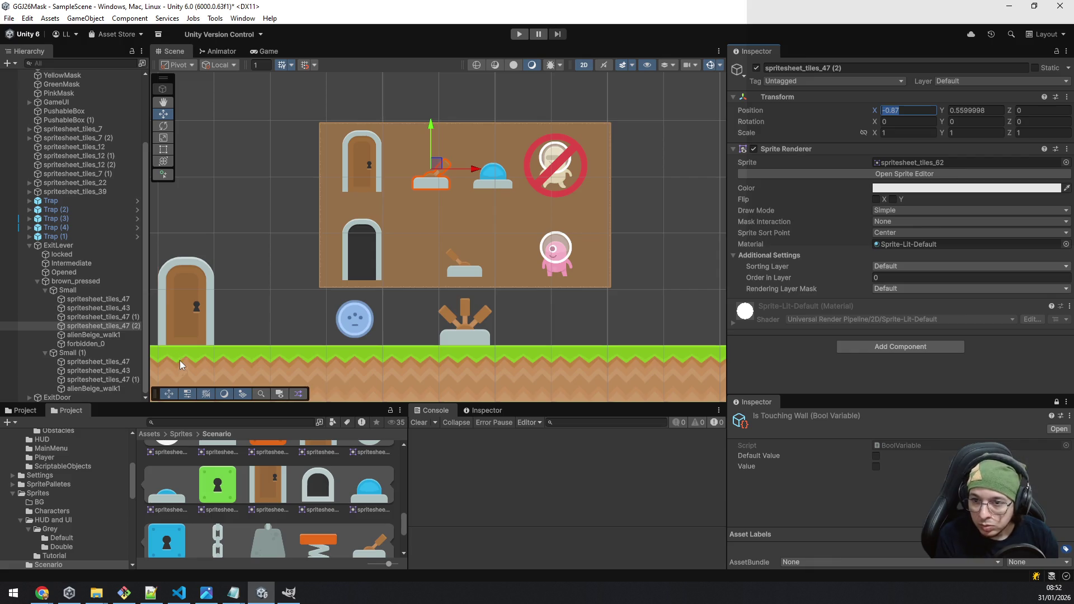
{"action": "left_click", "coordinate": [135, 380]}
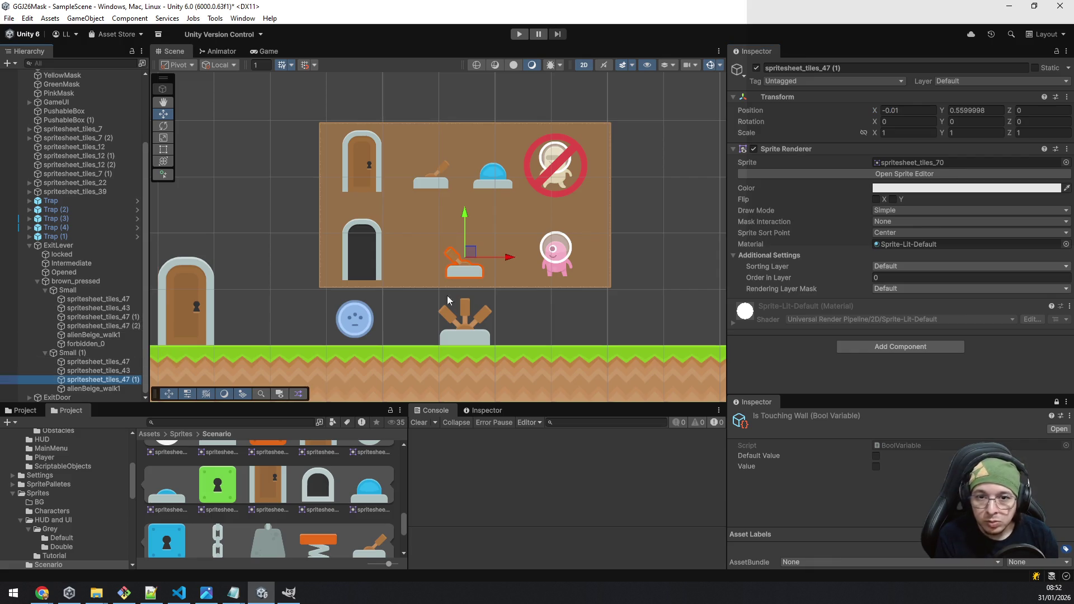
{"action": "left_click", "coordinate": [916, 110]}
{"action": "type", "text": "-0.87"}
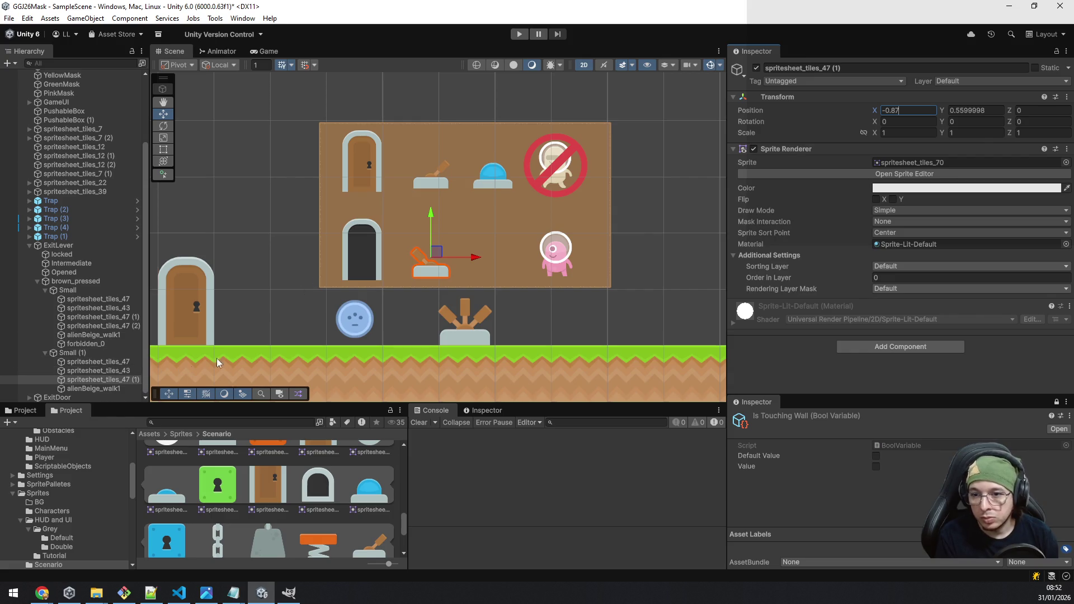
Step: Duplicate the bottom lever toward the pink alien as the pressed blue button
{"action": "key", "text": "ctrl+d"}
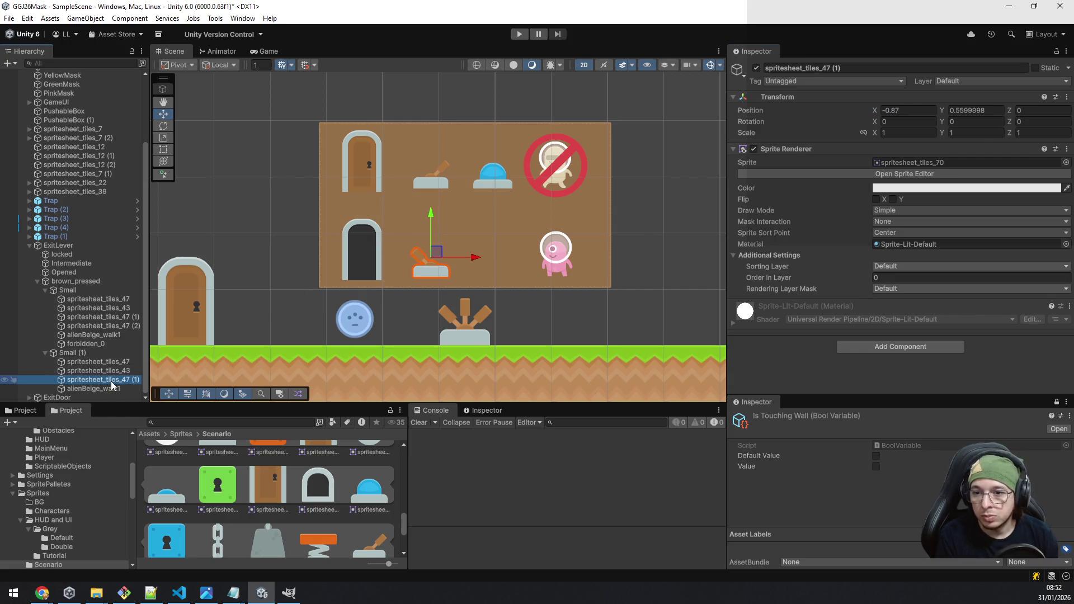
{"action": "left_click_drag", "start_coordinate": [473, 258], "coordinate": [513, 259]}
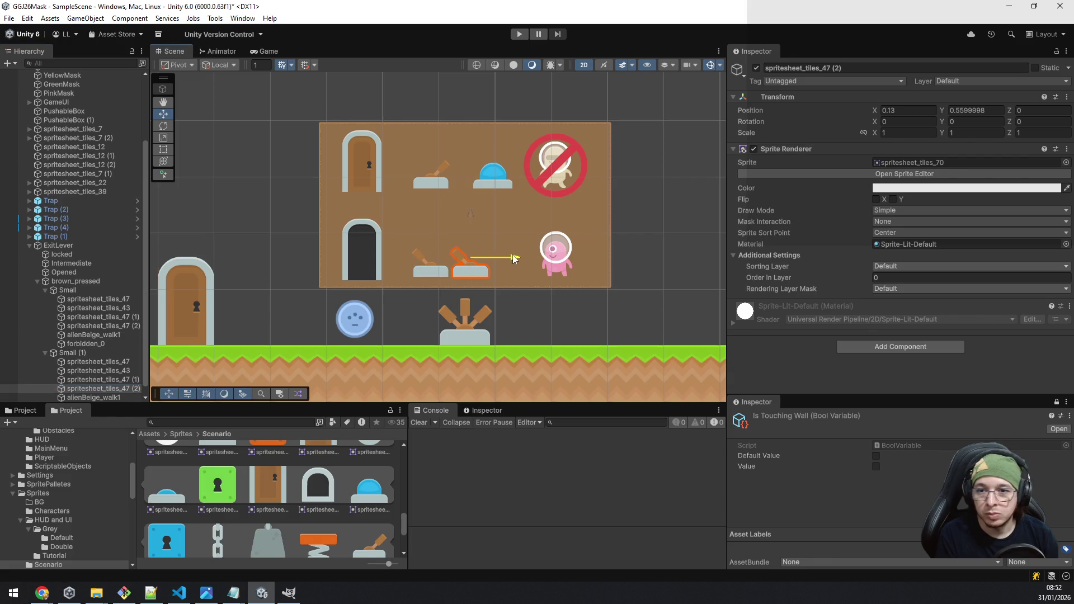
{"action": "key", "text": "ctrl+z"}
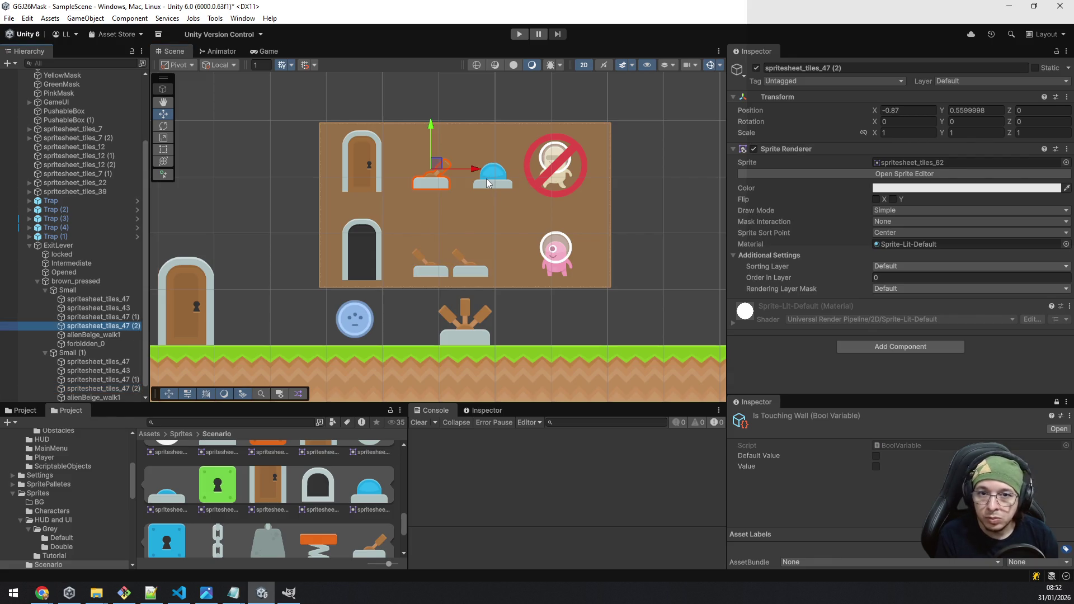
Step: Collapse the ExitLever hierarchy groups, save the scene, and expand Trap (1) to view its spikes
{"action": "left_click", "coordinate": [45, 353]}
{"action": "left_click", "coordinate": [50, 327]}
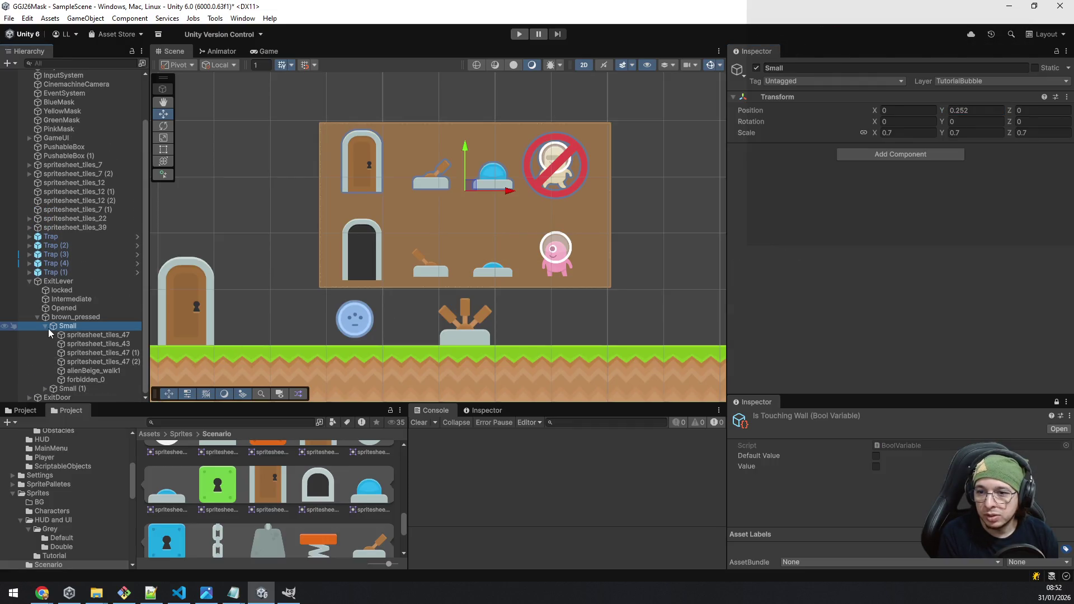
{"action": "left_click", "coordinate": [46, 326]}
{"action": "left_click", "coordinate": [37, 369]}
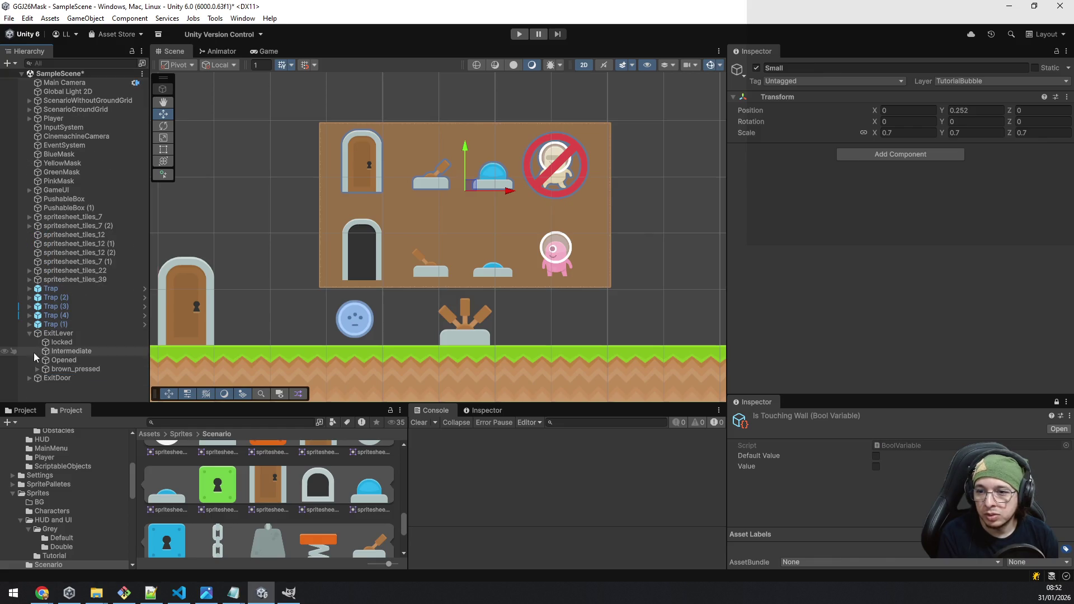
{"action": "left_click", "coordinate": [30, 334]}
{"action": "left_click", "coordinate": [55, 367]}
{"action": "key", "text": "ctrl+s"}
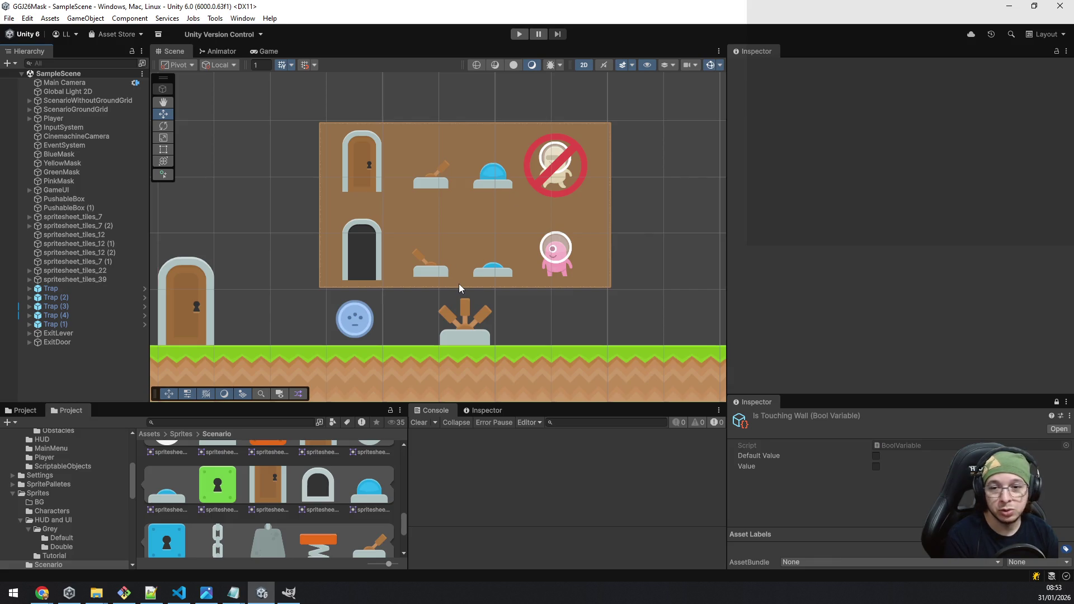
{"action": "scroll", "coordinate": [485, 274], "scroll_direction": "down", "scroll_amount": 5}
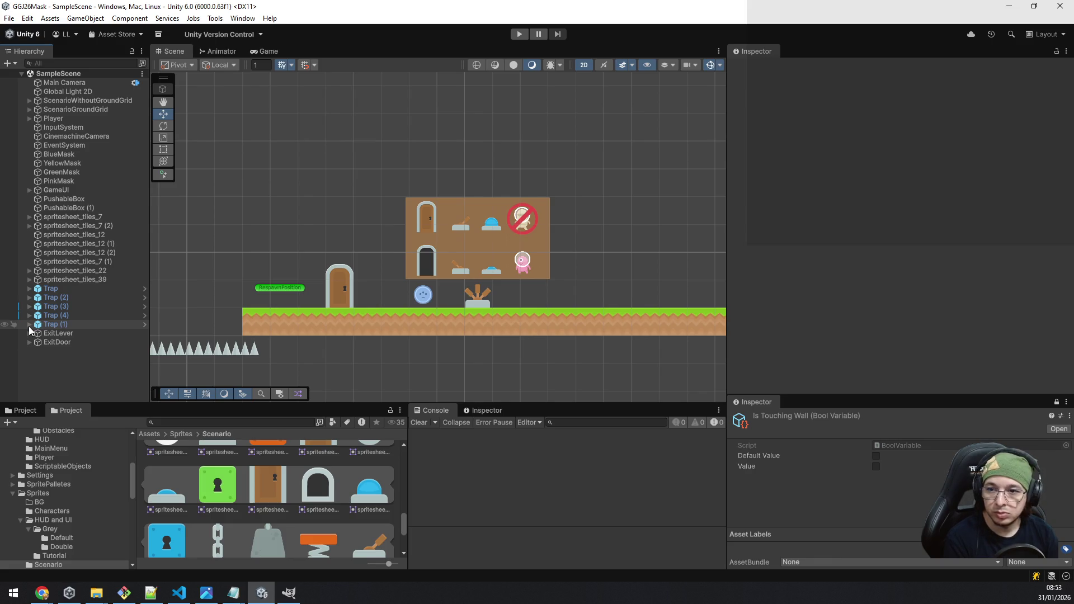
{"action": "left_click", "coordinate": [30, 324]}
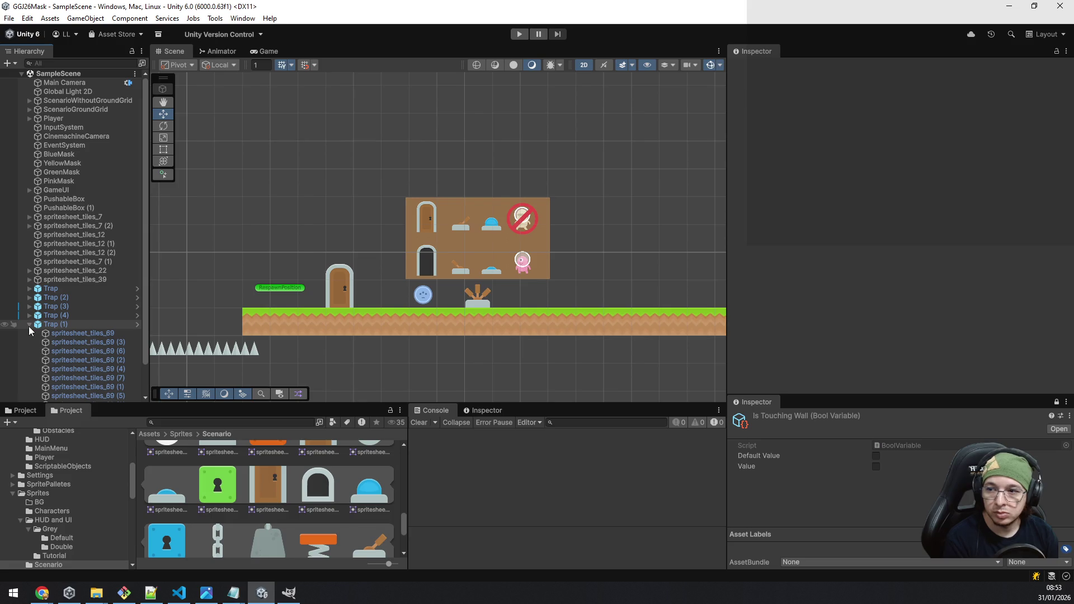
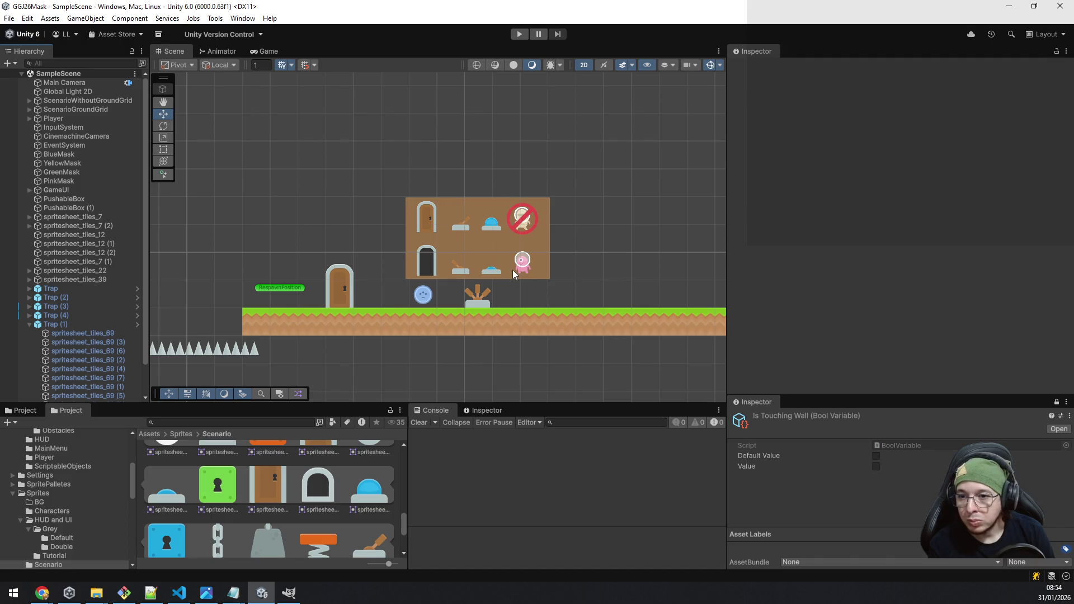
Step: Pan and scroll around the SampleScene level to view the trap sprites and signboards
{"action": "scroll", "coordinate": [513, 269], "scroll_direction": "down", "scroll_amount": 3}
{"action": "scroll", "coordinate": [526, 268], "scroll_direction": "down", "scroll_amount": 2}
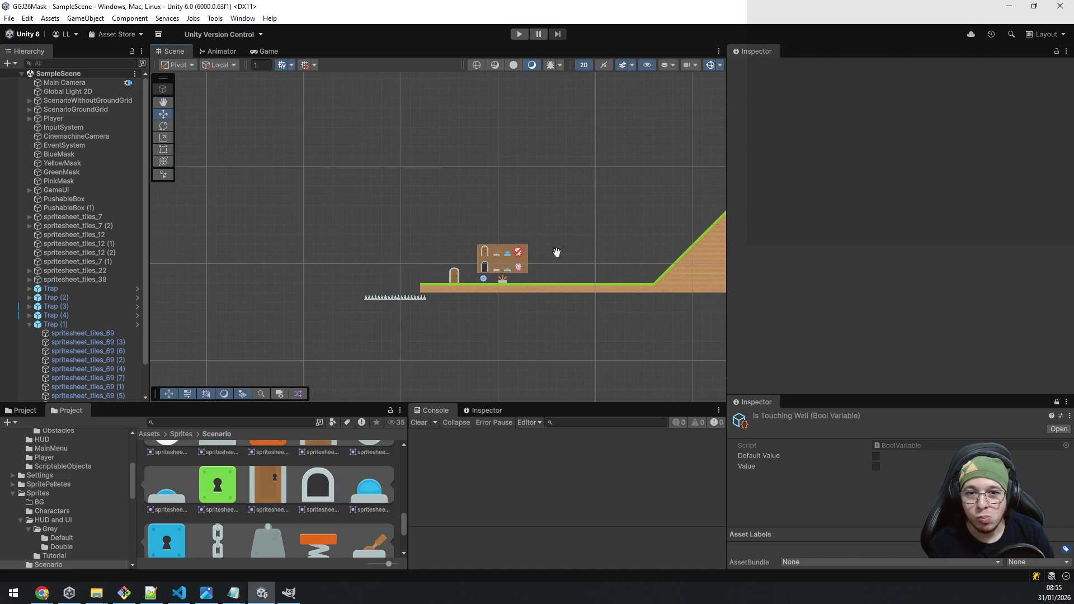
{"action": "scroll", "coordinate": [581, 230], "scroll_direction": "up", "scroll_amount": 5}
{"action": "scroll", "coordinate": [504, 235], "scroll_direction": "up", "scroll_amount": 2}
{"action": "scroll", "coordinate": [423, 259], "scroll_direction": "right", "scroll_amount": 10}
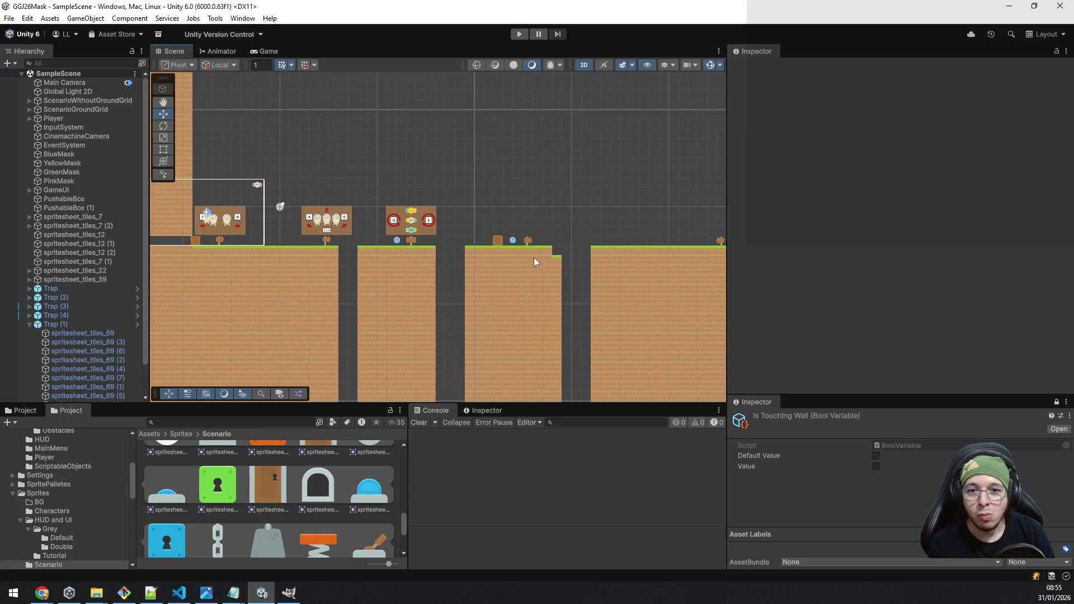
{"action": "left_click_drag", "start_coordinate": [320, 262], "coordinate": [421, 245]}
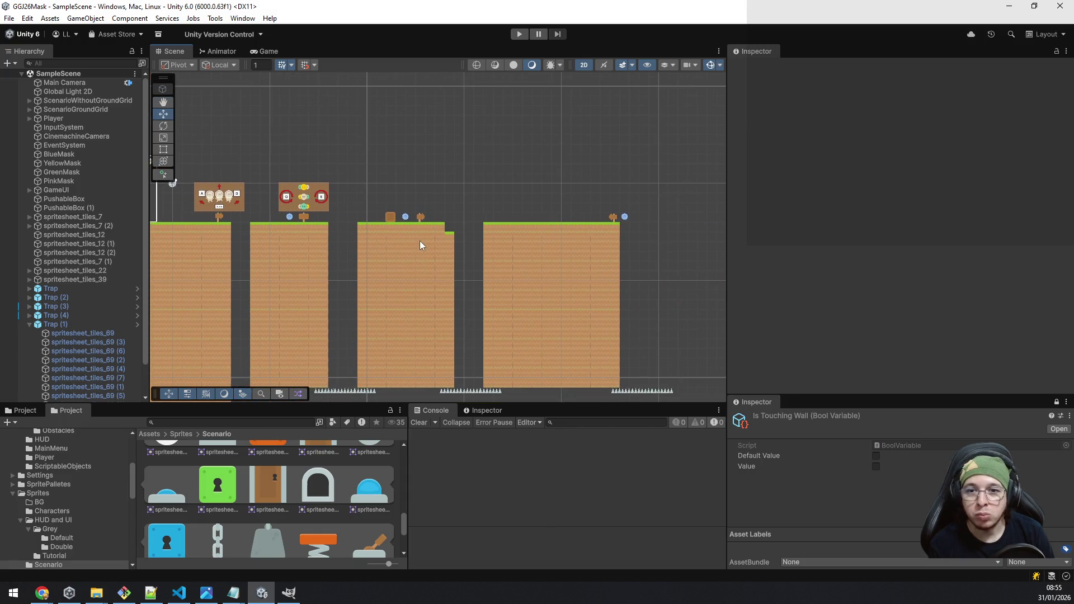
{"action": "scroll", "coordinate": [382, 241], "scroll_direction": "up", "scroll_amount": 4}
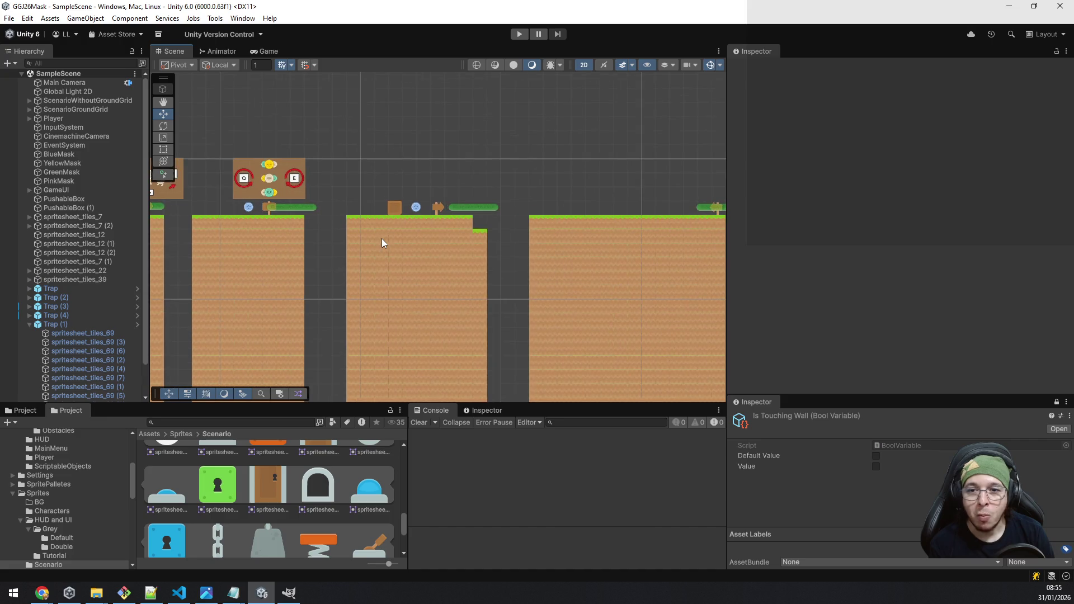
{"action": "scroll", "coordinate": [382, 243], "scroll_direction": "up", "scroll_amount": 1}
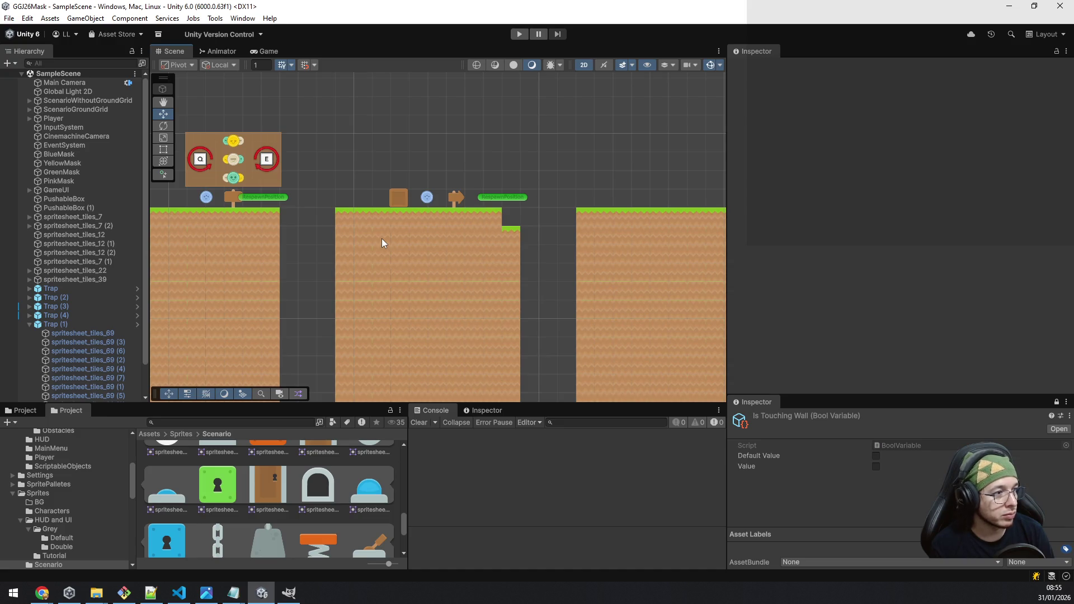
{"action": "scroll", "coordinate": [383, 239], "scroll_direction": "down", "scroll_amount": 5}
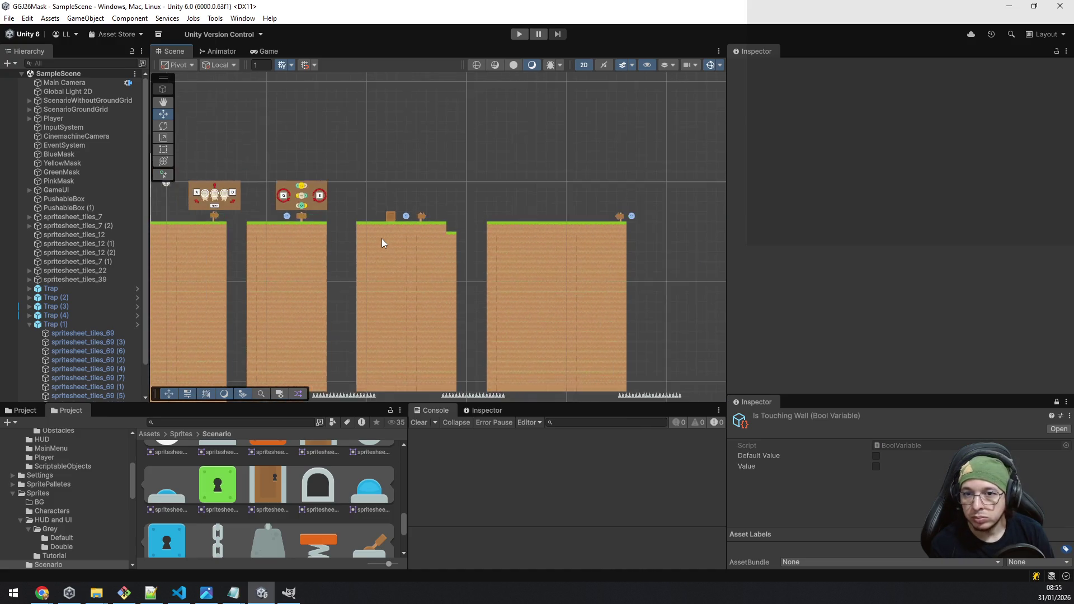
{"action": "mouse_move", "coordinate": [356, 253]}
{"action": "left_mouse_down"}
{"action": "mouse_move", "coordinate": [573, 224]}
{"action": "mouse_move", "coordinate": [623, 252]}
{"action": "left_mouse_up"}
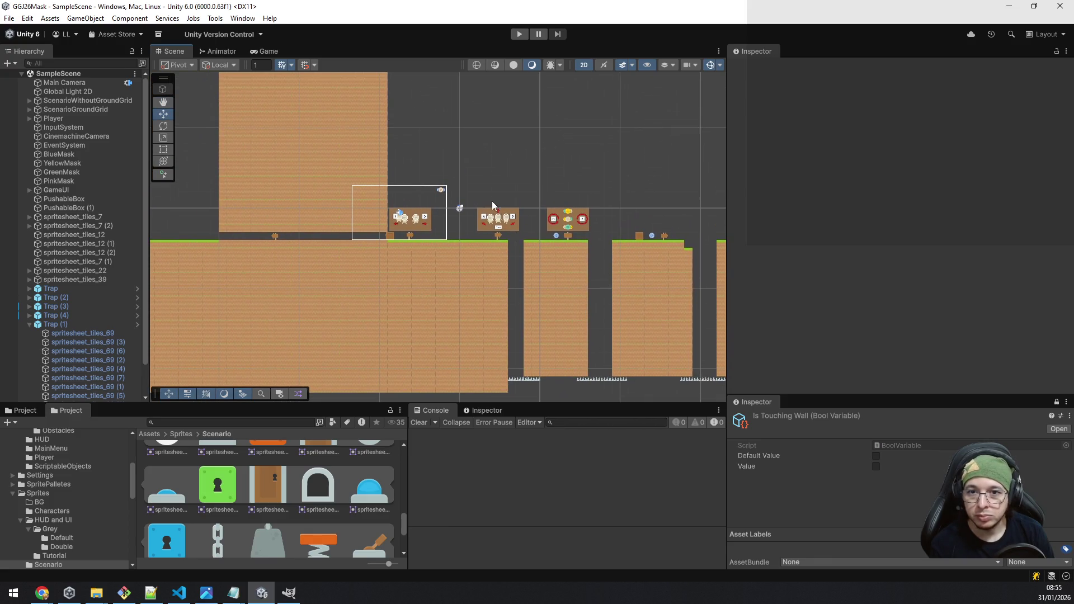
{"action": "mouse_move", "coordinate": [493, 201]}
{"action": "left_mouse_down"}
{"action": "mouse_move", "coordinate": [602, 390]}
{"action": "mouse_move", "coordinate": [573, 245]}
{"action": "left_mouse_up"}
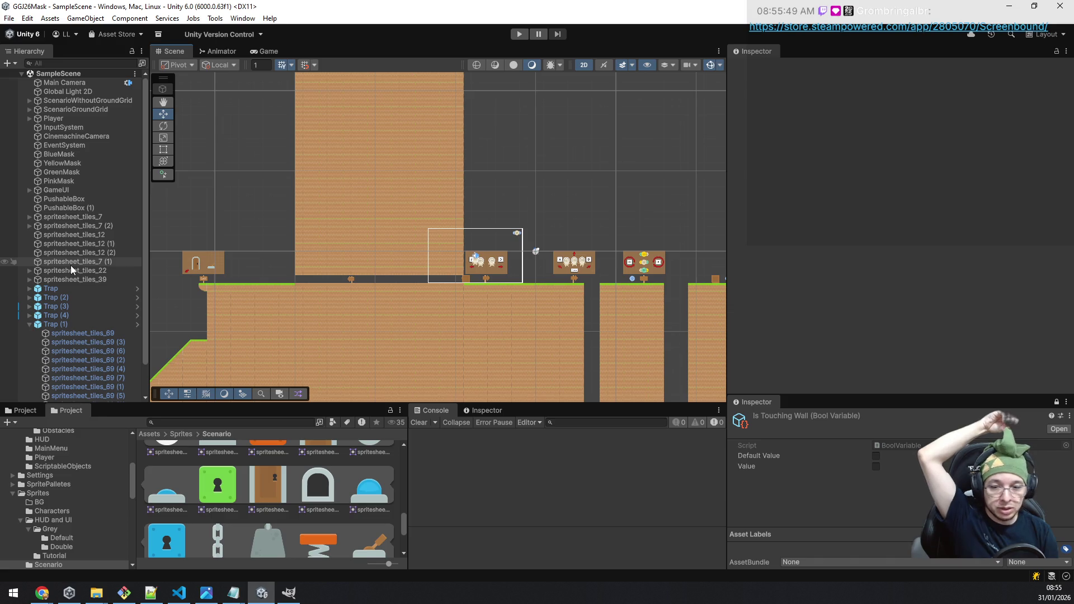
Step: Scroll the Project panel's folder tree back up to the top
{"action": "scroll", "coordinate": [242, 530], "scroll_direction": "down", "scroll_amount": 3}
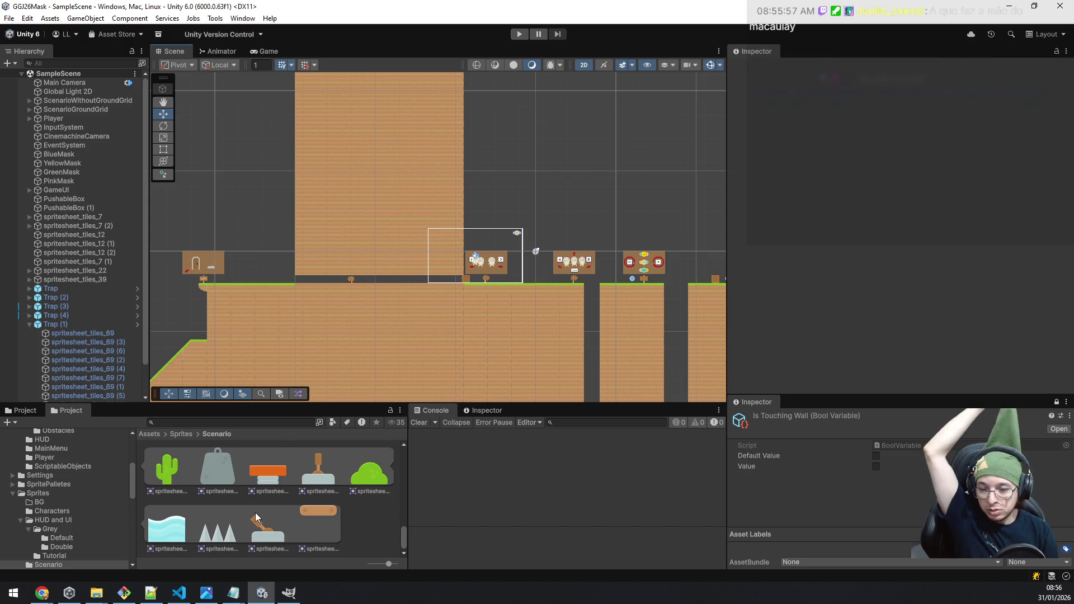
{"action": "scroll", "coordinate": [255, 513], "scroll_direction": "down", "scroll_amount": 2}
{"action": "scroll", "coordinate": [256, 513], "scroll_direction": "down", "scroll_amount": 2}
{"action": "scroll", "coordinate": [256, 513], "scroll_direction": "up", "scroll_amount": 3}
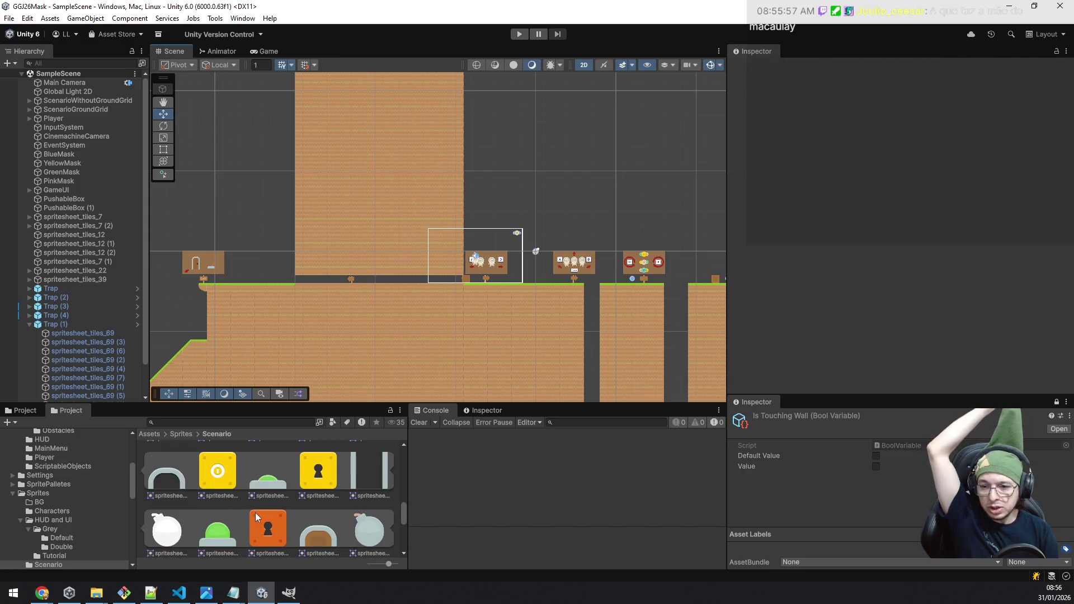
{"action": "scroll", "coordinate": [256, 513], "scroll_direction": "down", "scroll_amount": 2}
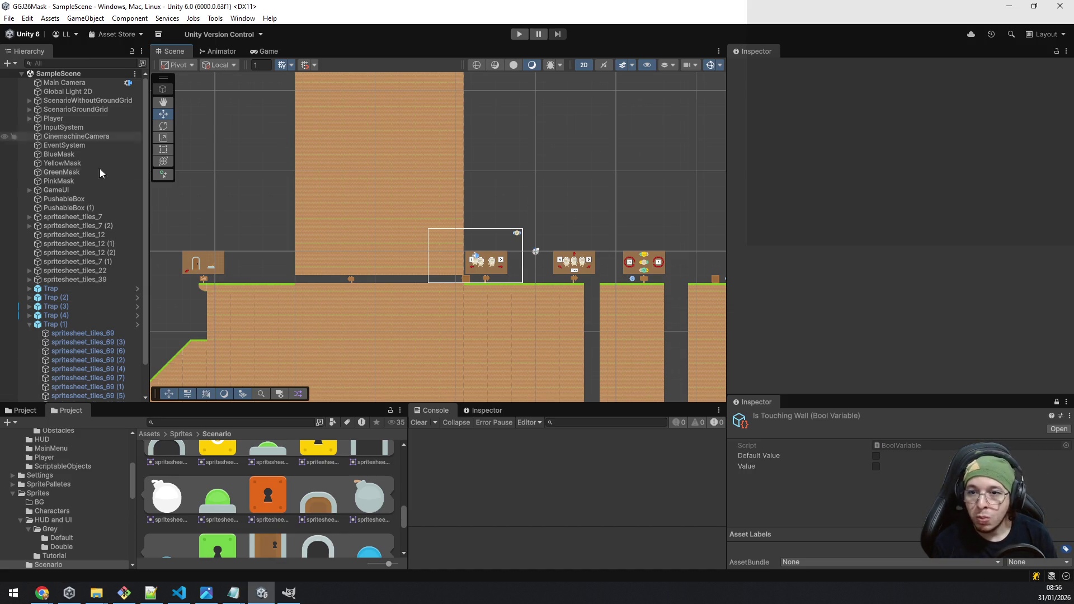
{"action": "scroll", "coordinate": [68, 468], "scroll_direction": "up", "scroll_amount": 5}
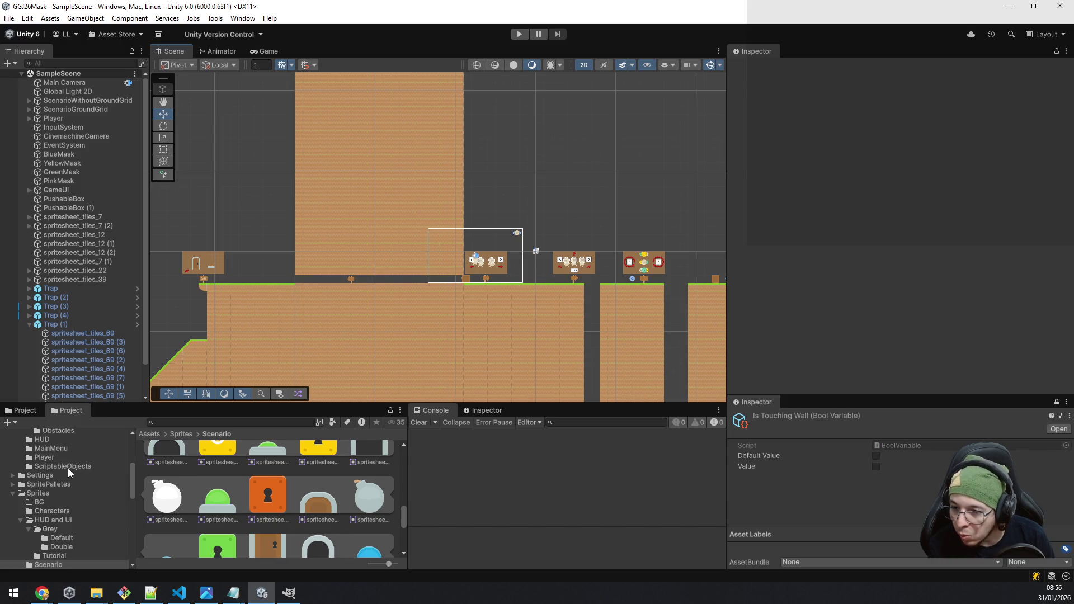
Step: Open the MainMenu scene from Assets > Scenes and frame its Maskformer canvas in view
{"action": "left_click", "coordinate": [43, 518]}
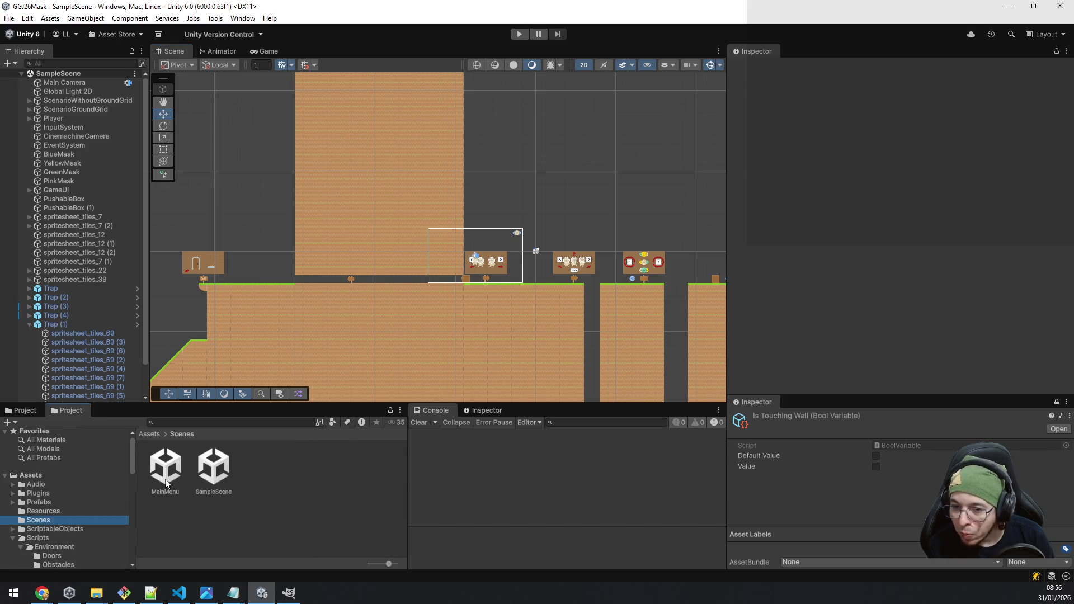
{"action": "double_click", "coordinate": [164, 470]}
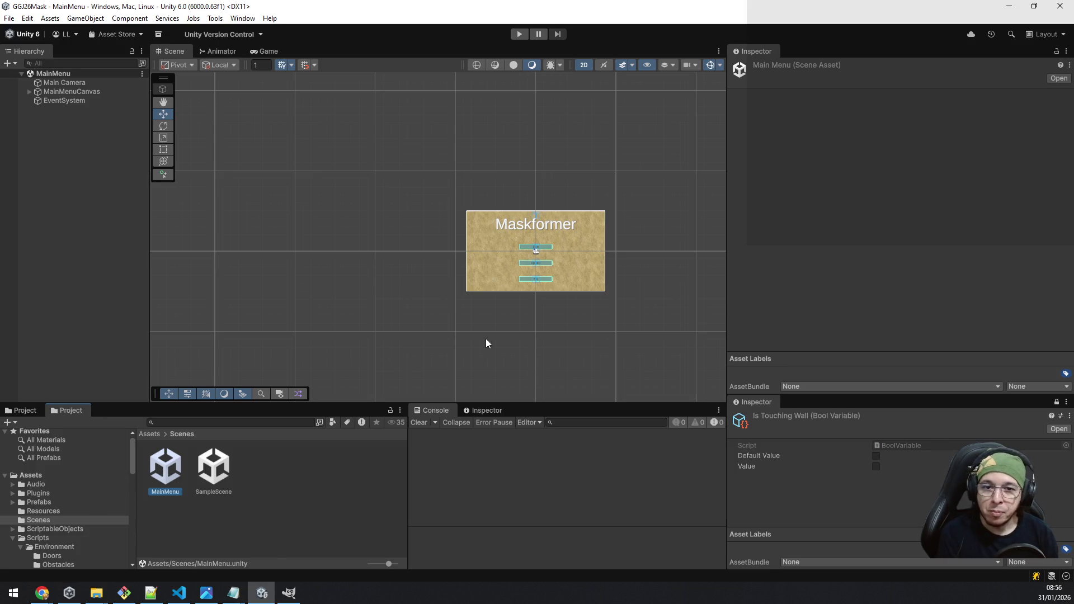
{"action": "scroll", "coordinate": [506, 334], "scroll_direction": "up", "scroll_amount": 3}
{"action": "scroll", "coordinate": [589, 232], "scroll_direction": "up", "scroll_amount": 1}
{"action": "left_click_drag", "start_coordinate": [590, 233], "coordinate": [469, 296]}
{"action": "scroll", "coordinate": [469, 296], "scroll_direction": "up", "scroll_amount": 2}
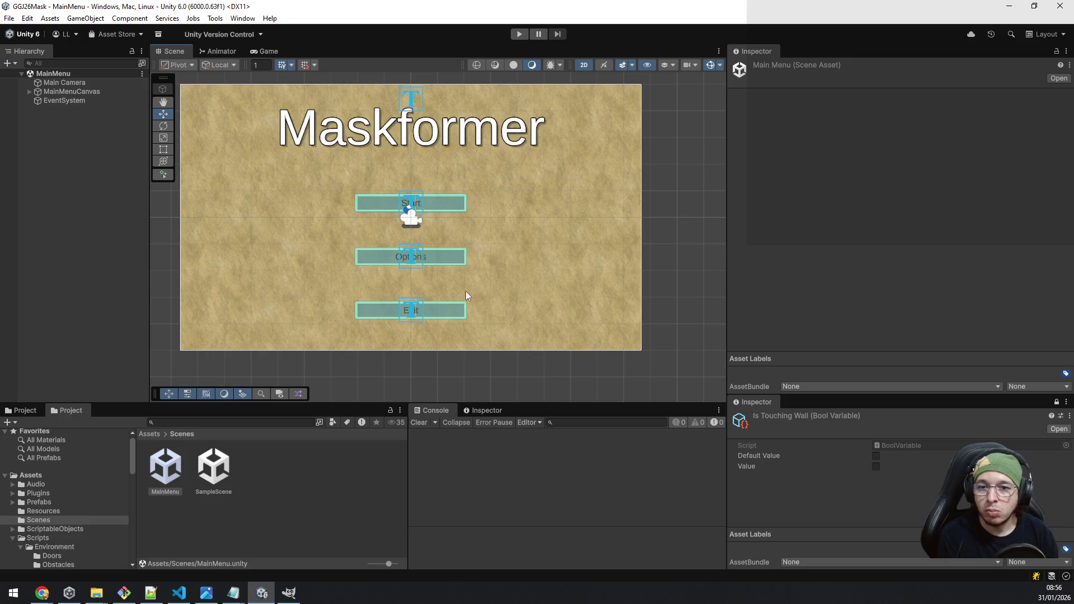
{"action": "left_click", "coordinate": [9, 18]}
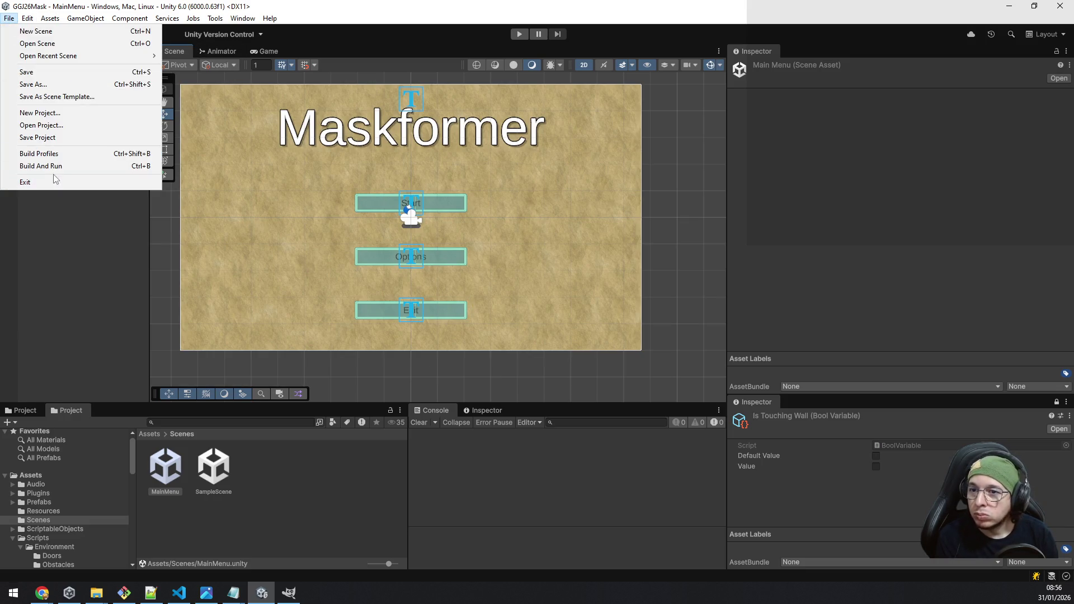
Step: In Build Profiles, add the open MainMenu scene and move it above SampleScene to index 0
{"action": "left_click", "coordinate": [65, 154]}
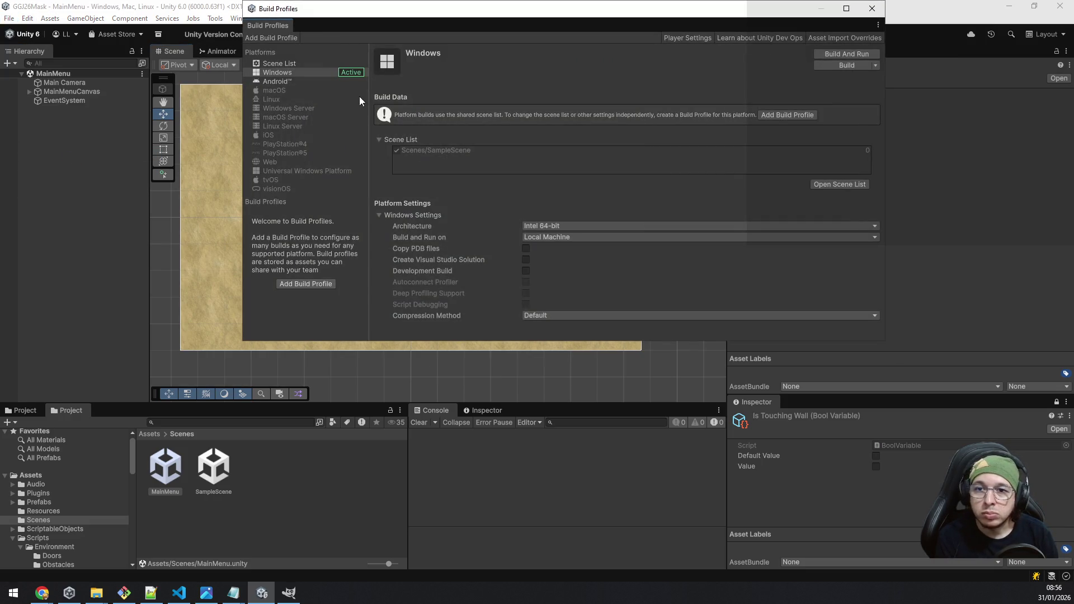
{"action": "left_click", "coordinate": [317, 72]}
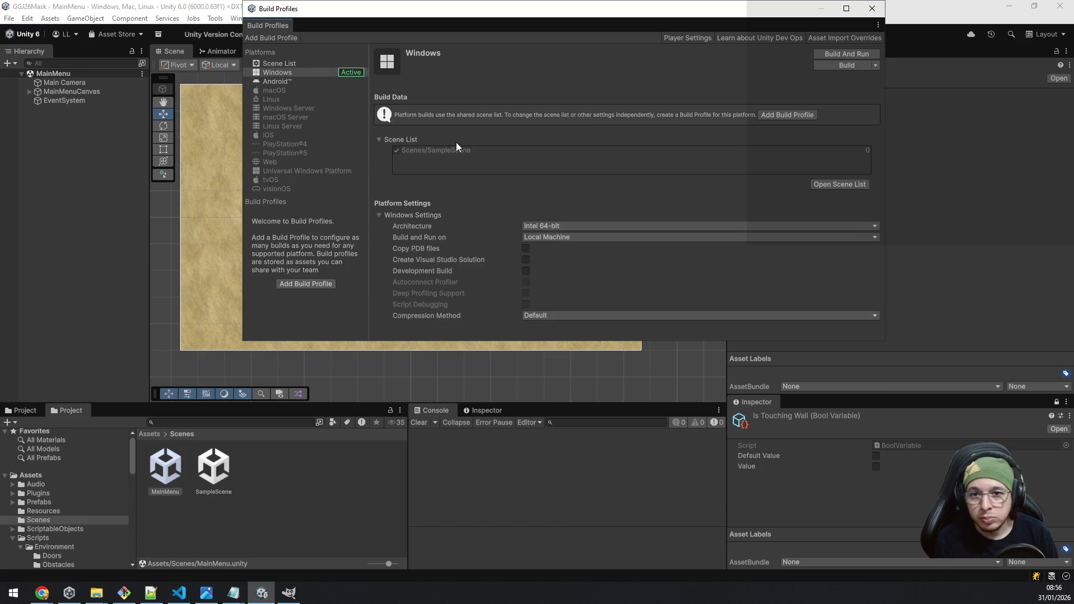
{"action": "left_click", "coordinate": [830, 183]}
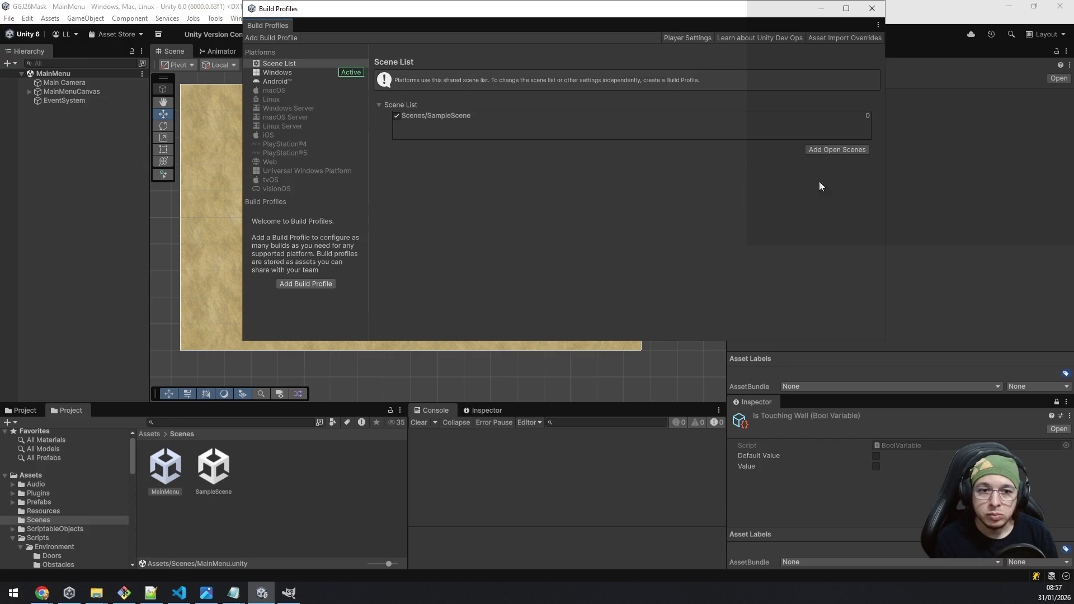
{"action": "left_click", "coordinate": [836, 151]}
{"action": "left_click_drag", "start_coordinate": [421, 121], "coordinate": [430, 115]}
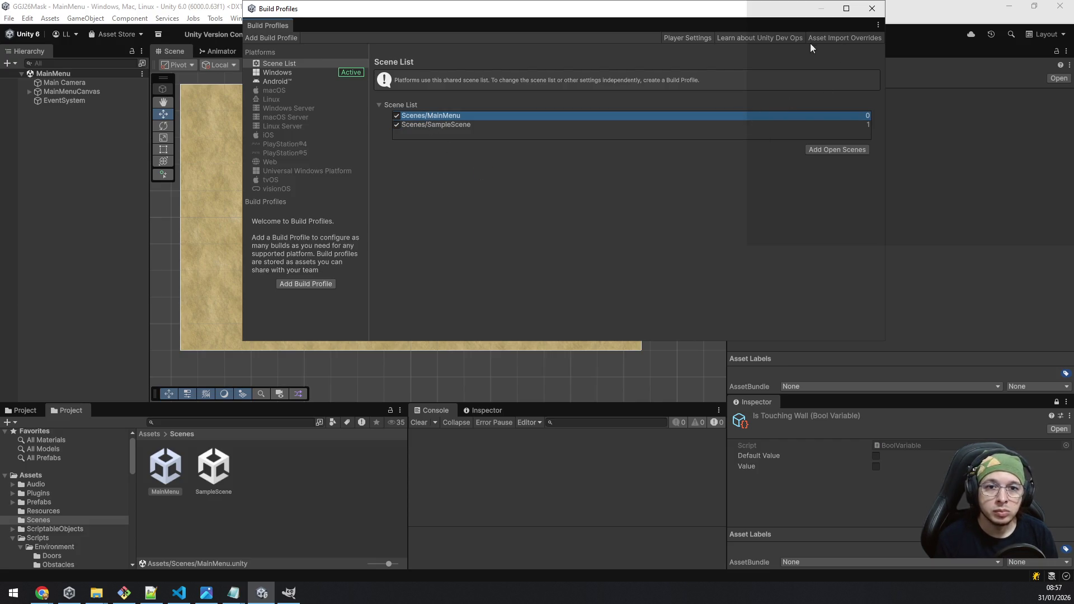
{"action": "left_click", "coordinate": [278, 73]}
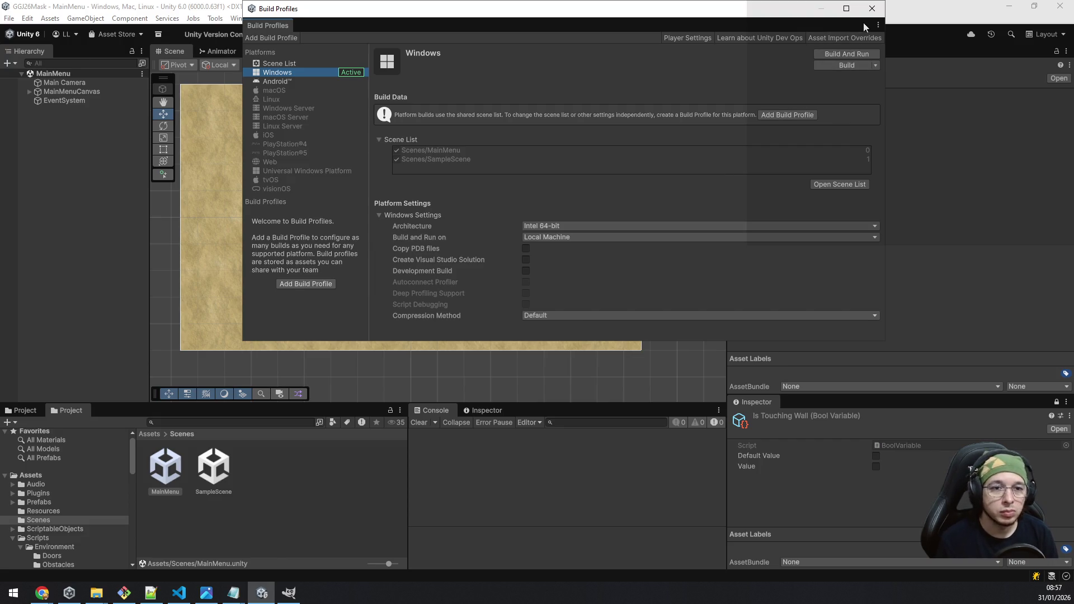
{"action": "left_click", "coordinate": [874, 9]}
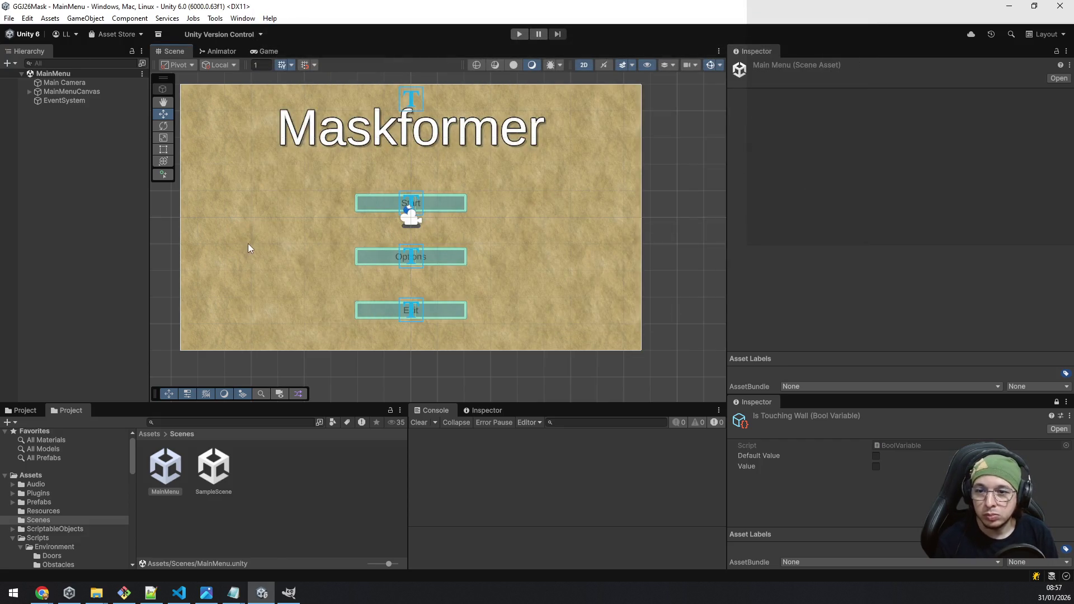
Step: Recenter the menu canvas in the Scene view and switch to MainMenuController.cs in VS Code
{"action": "left_click_drag", "start_coordinate": [235, 266], "coordinate": [312, 269]}
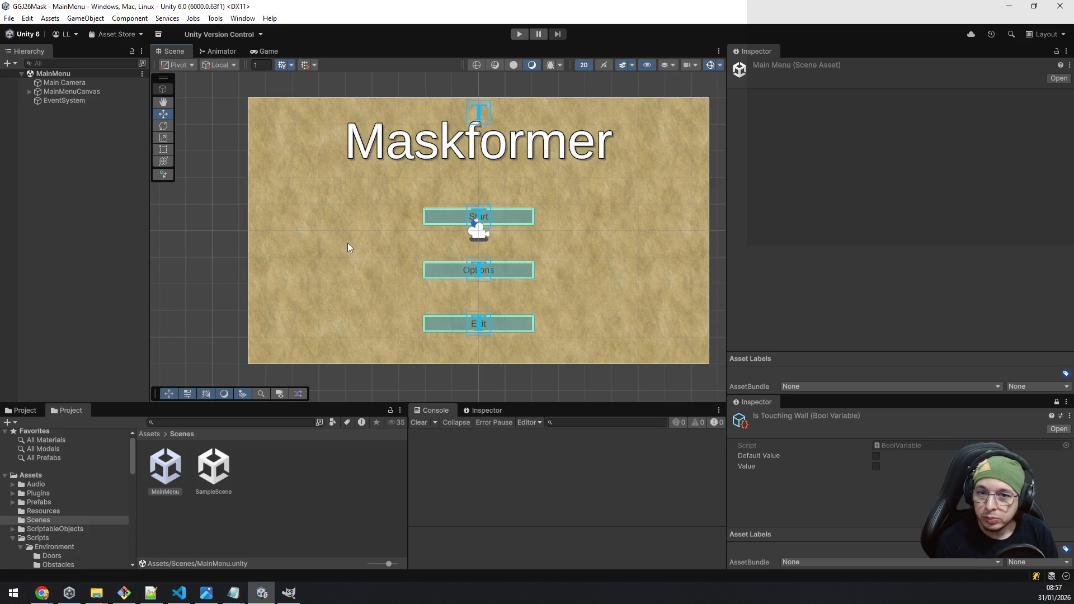
{"action": "scroll", "coordinate": [352, 241], "scroll_direction": "up", "scroll_amount": 3}
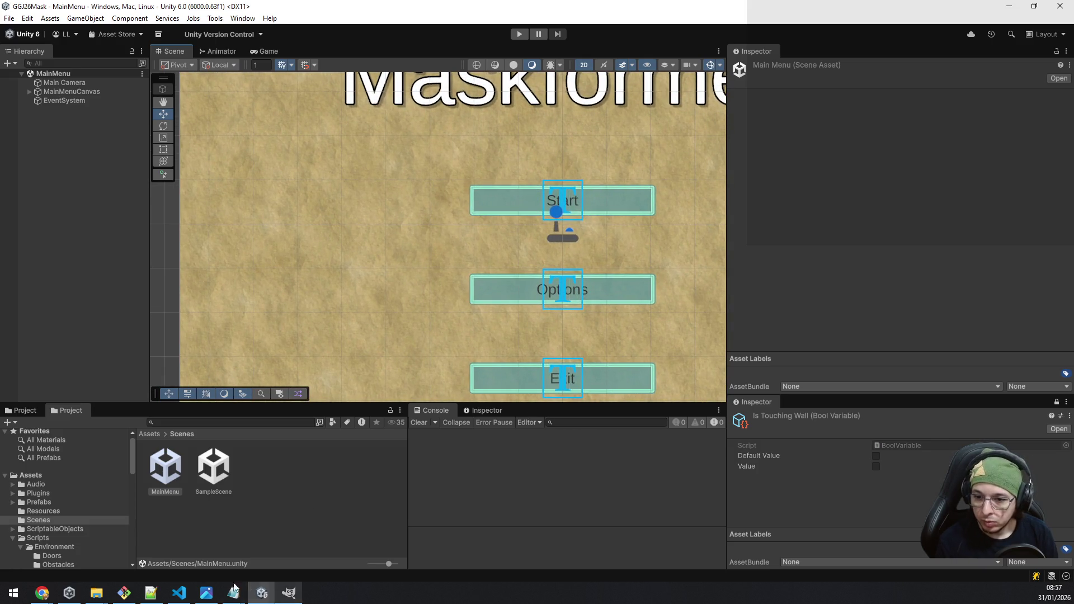
{"action": "mouse_move", "coordinate": [179, 591]}
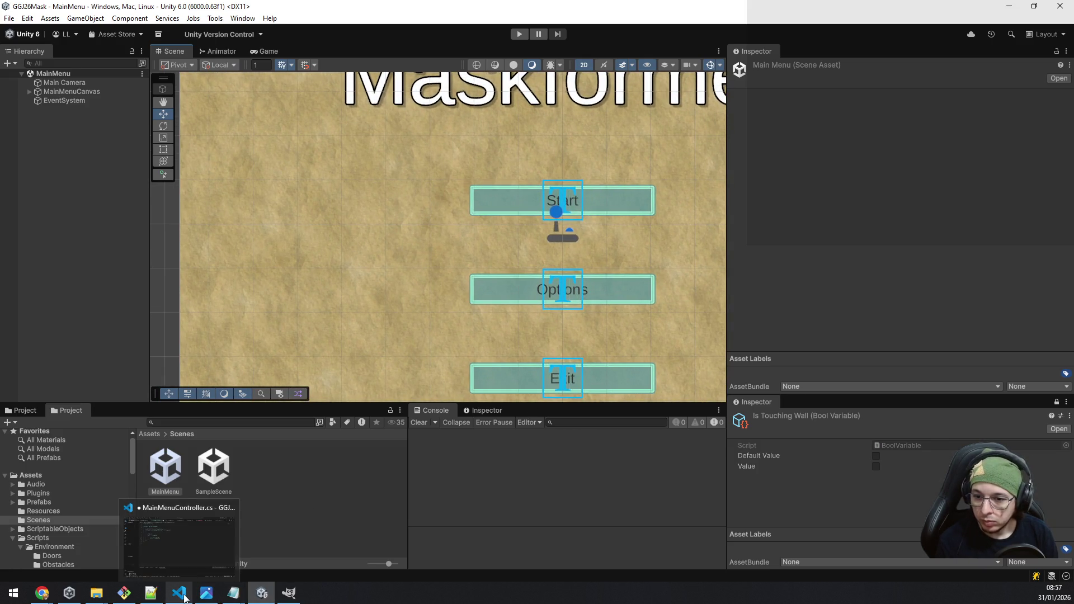
Step: Declare the method public void GoToLevel(int lvlId) and open its body with a brace
{"action": "left_click", "coordinate": [199, 530]}
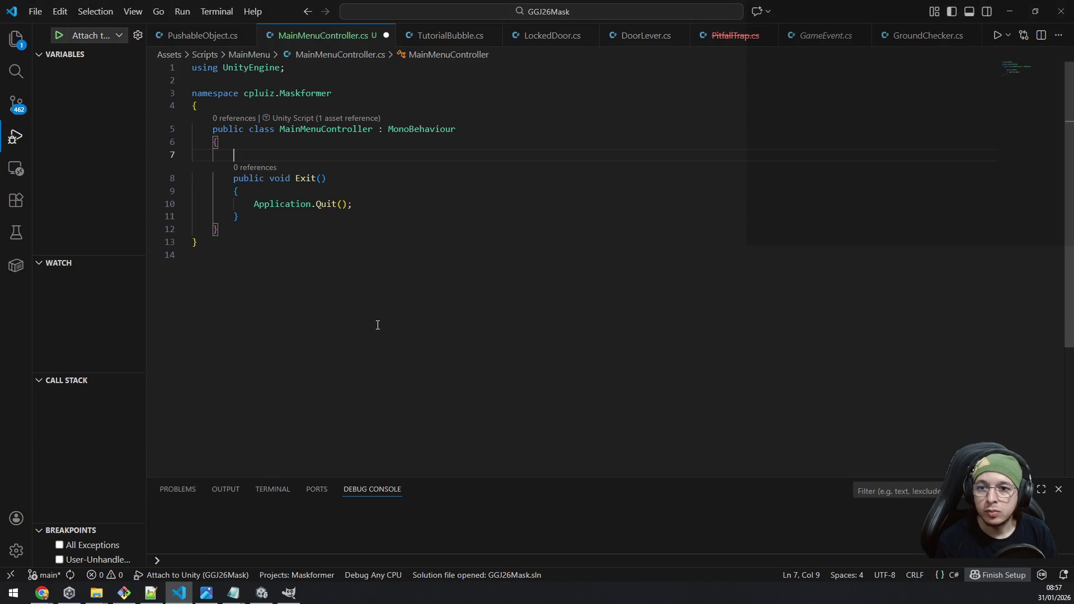
{"action": "type", "text": "public virtual"}
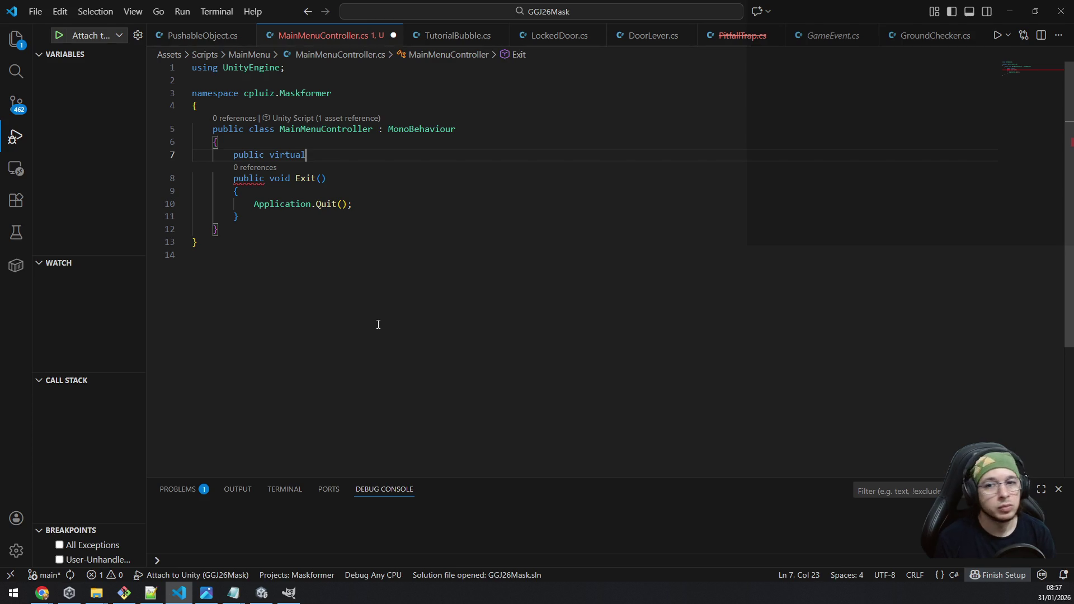
{"action": "key", "text": "ctrl+BackSpace"}
{"action": "type", "text": "void "}
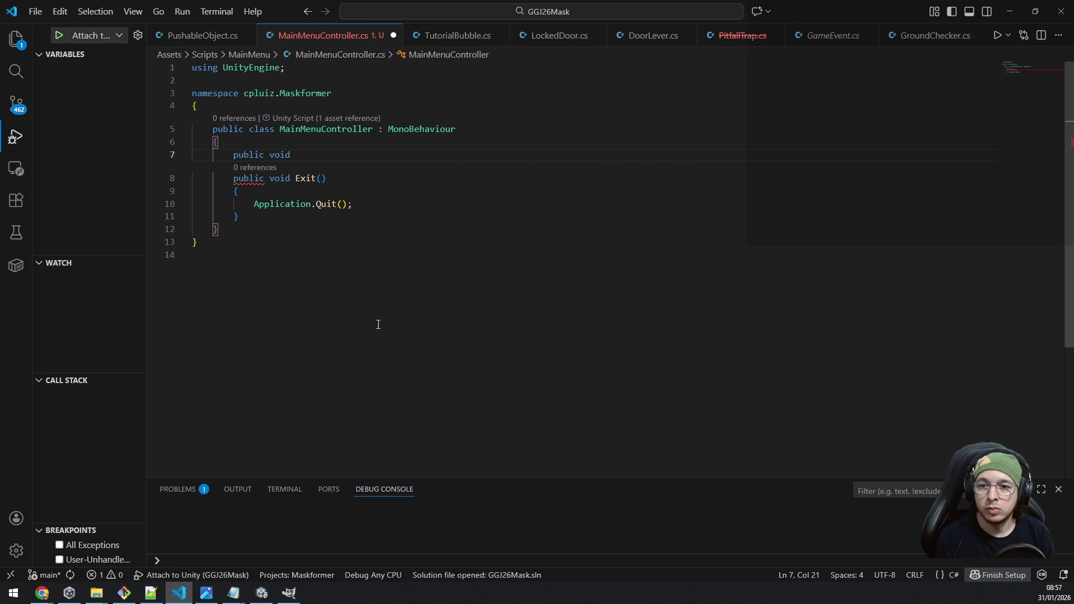
{"action": "type", "text": "GoTo"}
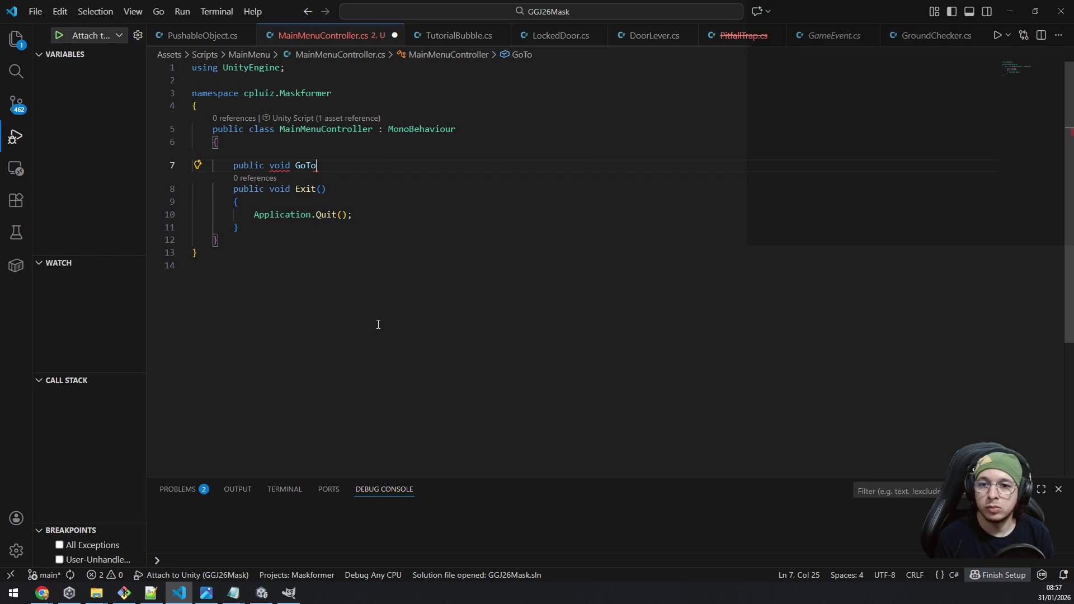
{"action": "type", "text": "Level(float l"}
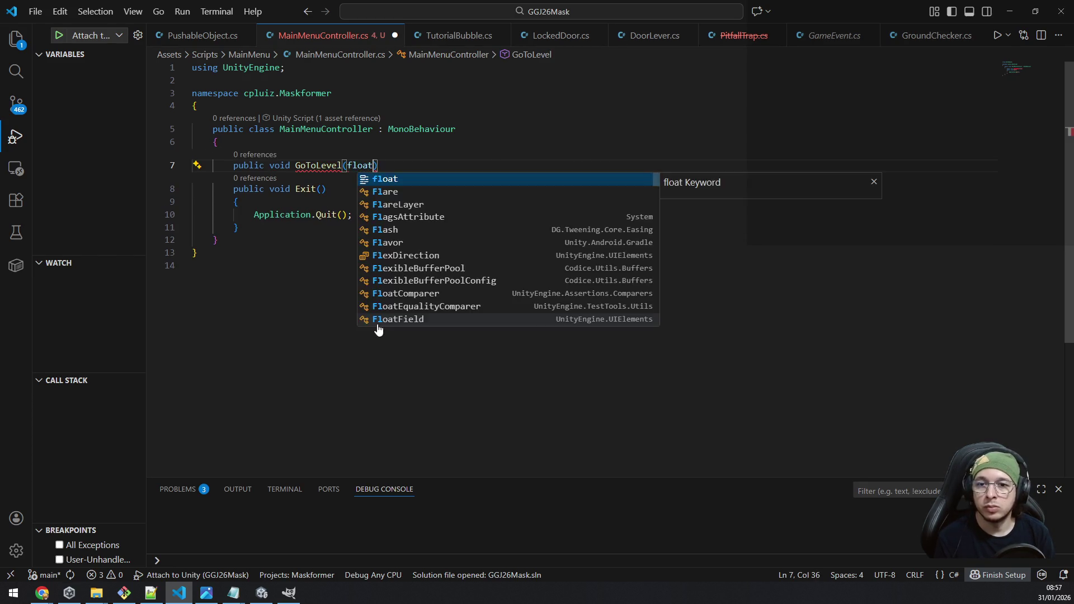
{"action": "type", "text": "e"}
{"action": "key", "text": "BackSpace"}
{"action": "key", "text": "BackSpace"}
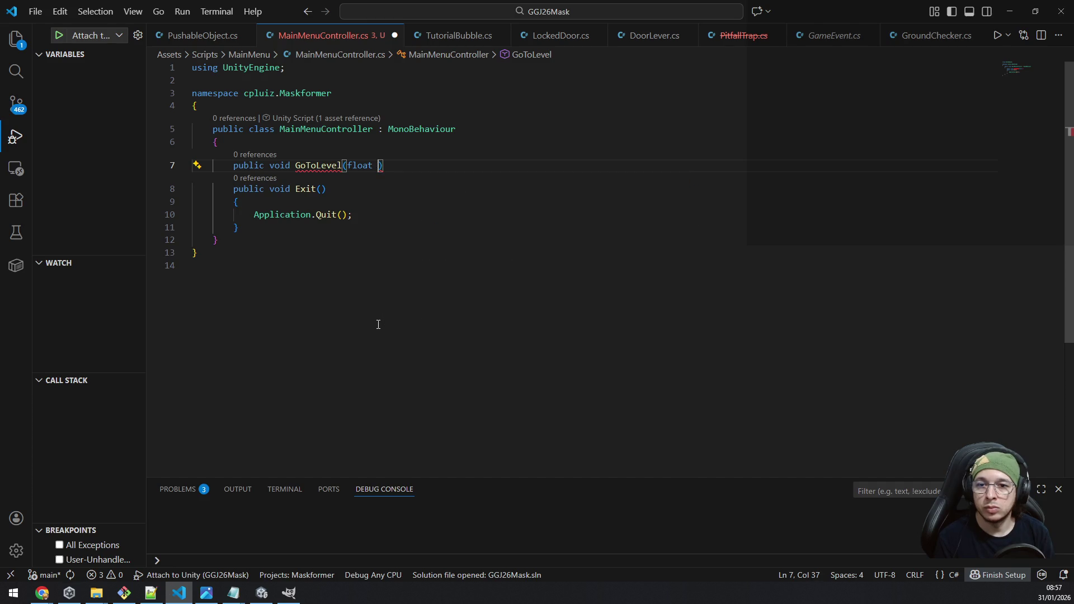
{"action": "key", "text": "BackSpace"}
{"action": "key", "text": "BackSpace"}
{"action": "key", "text": "BackSpace"}
{"action": "type", "text": "int lvl"}
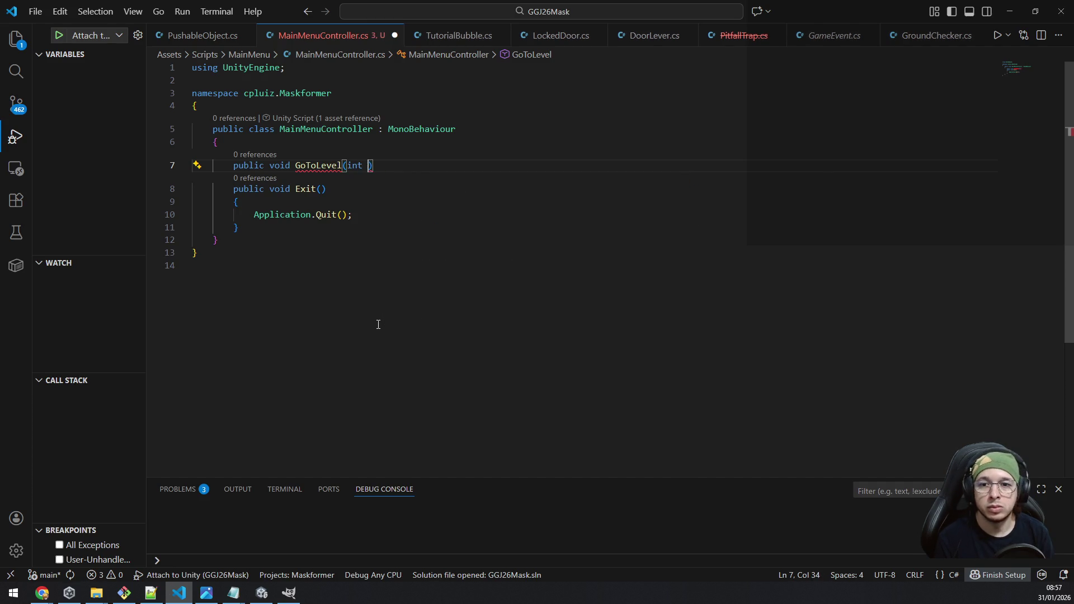
{"action": "type", "text": "Id"}
{"action": "key", "text": "Escape"}
{"action": "key", "text": "End"}
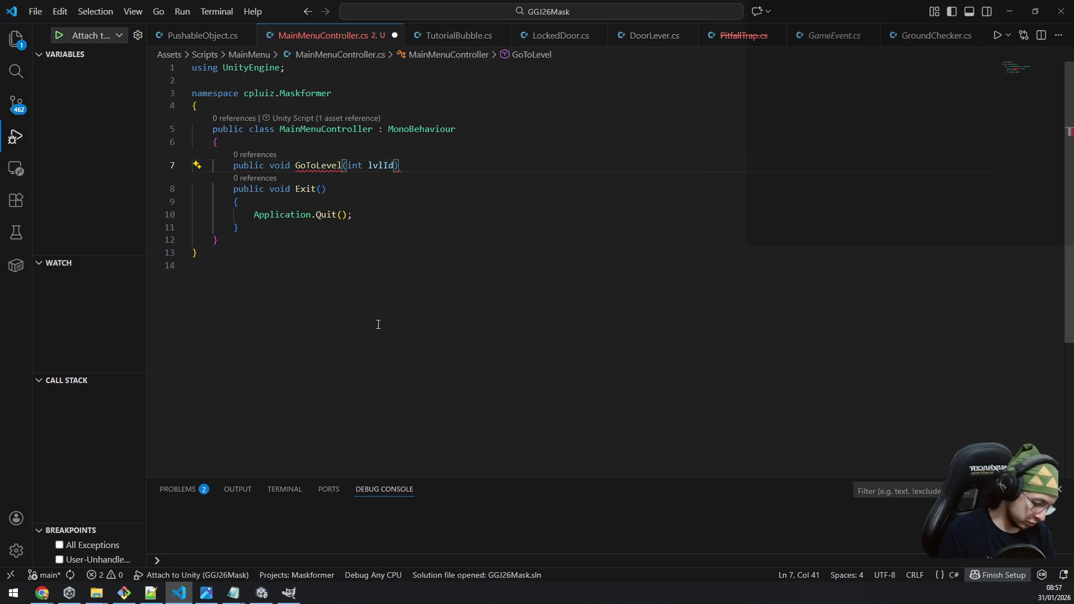
{"action": "key", "text": "Return"}
{"action": "type", "text": "{"}
{"action": "key", "text": "Return"}
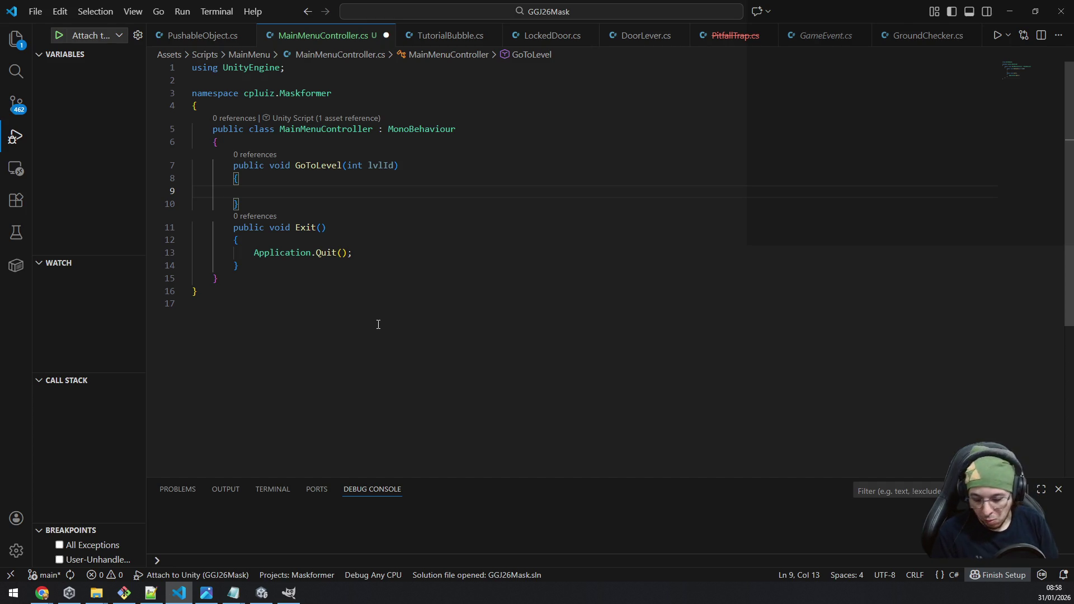
Step: Write SceneManager.LoadScene(lvlId); in the method body and save MainMenuController.cs
{"action": "type", "text": "Scenemana"}
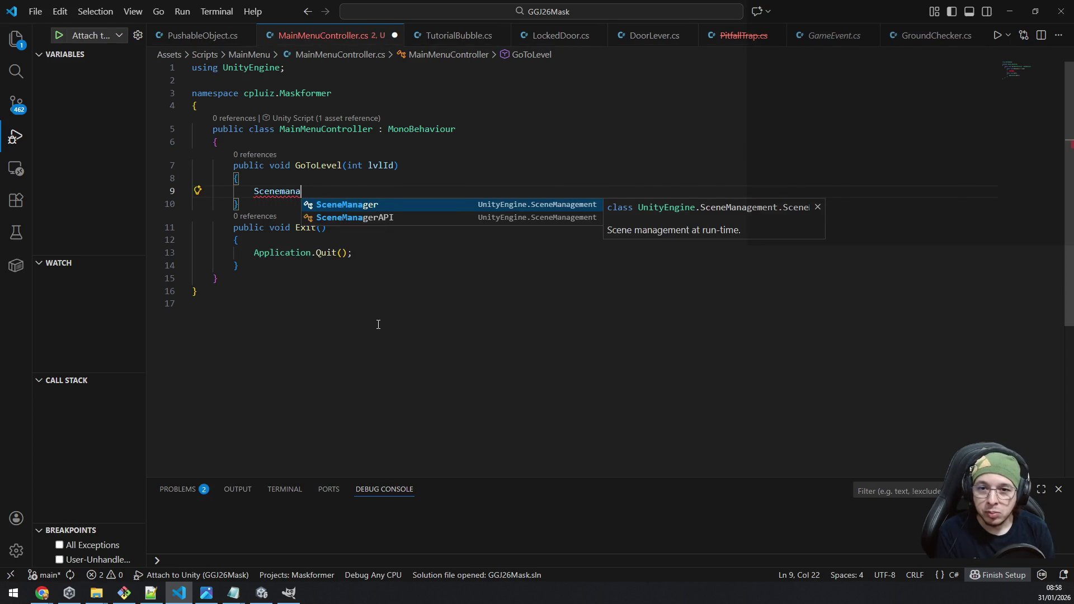
{"action": "key", "text": "Tab"}
{"action": "type", "text": ".loa"}
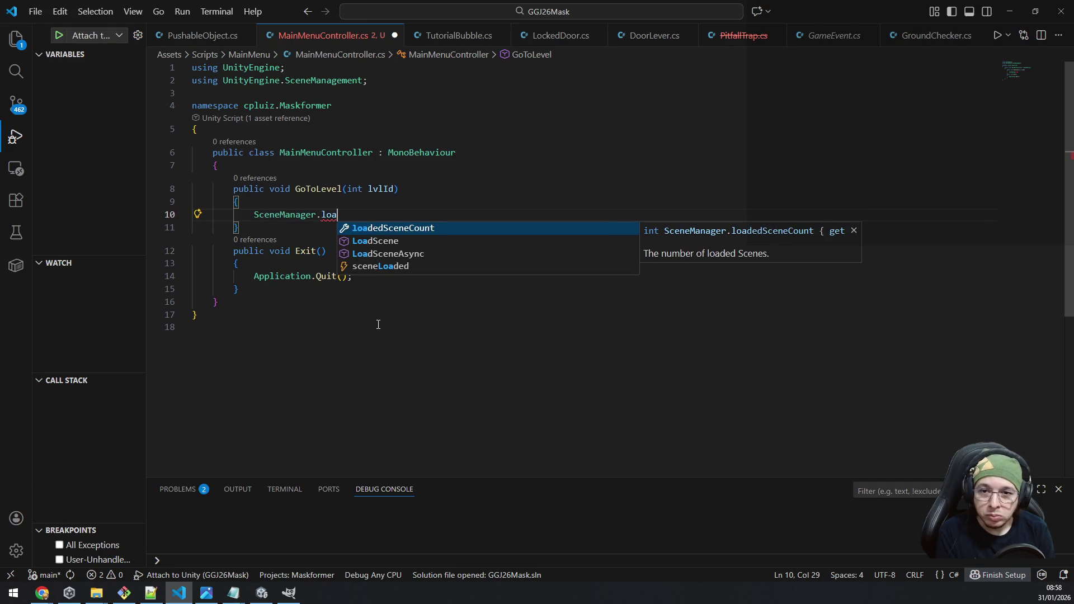
{"action": "key", "text": "Down"}
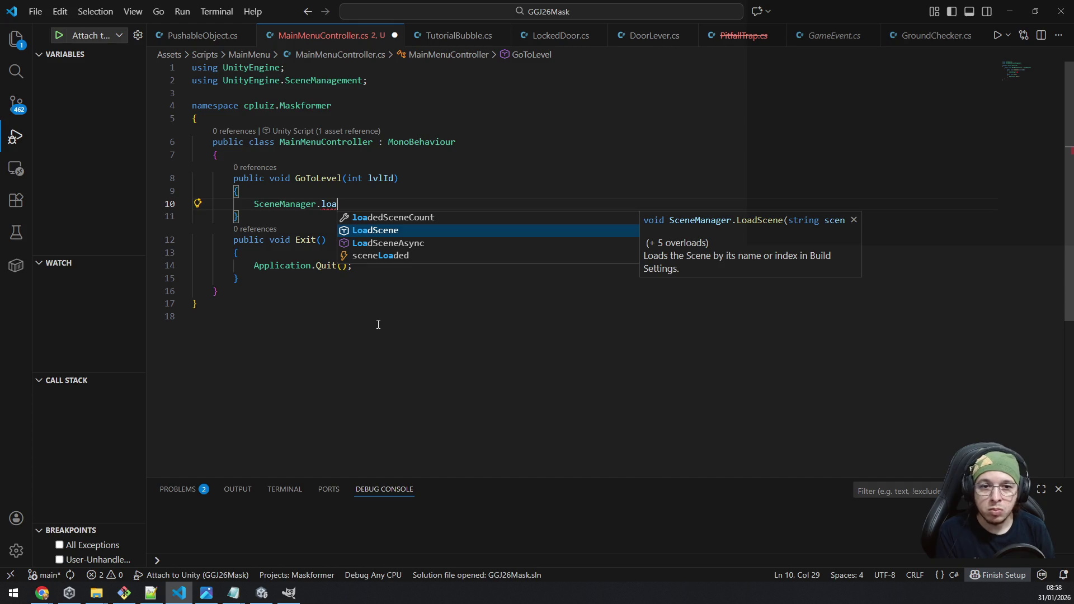
{"action": "key", "text": "Tab"}
{"action": "type", "text": "("}
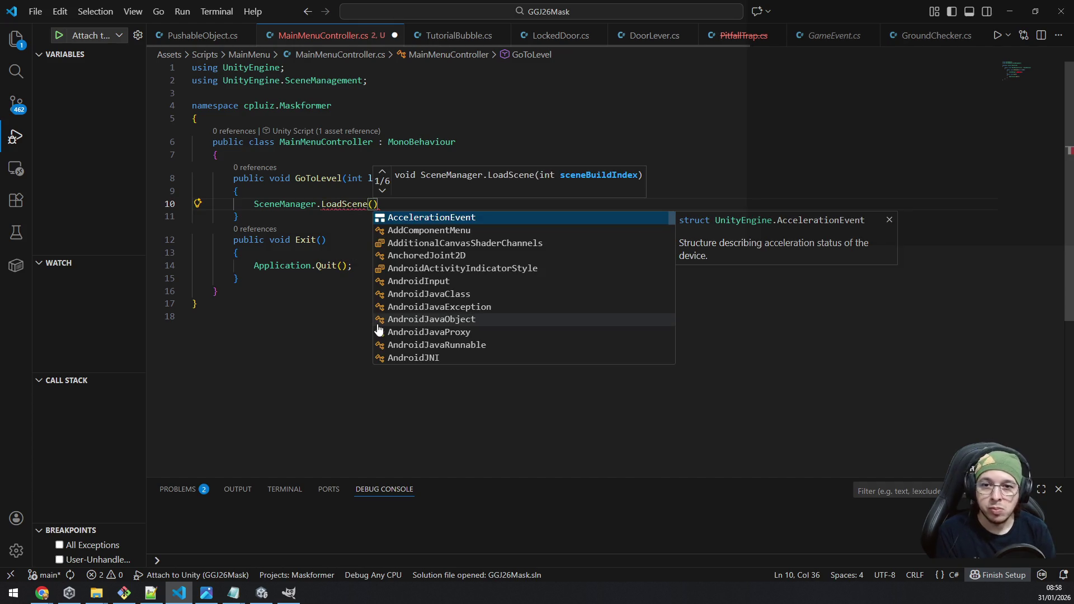
{"action": "key", "text": "Escape"}
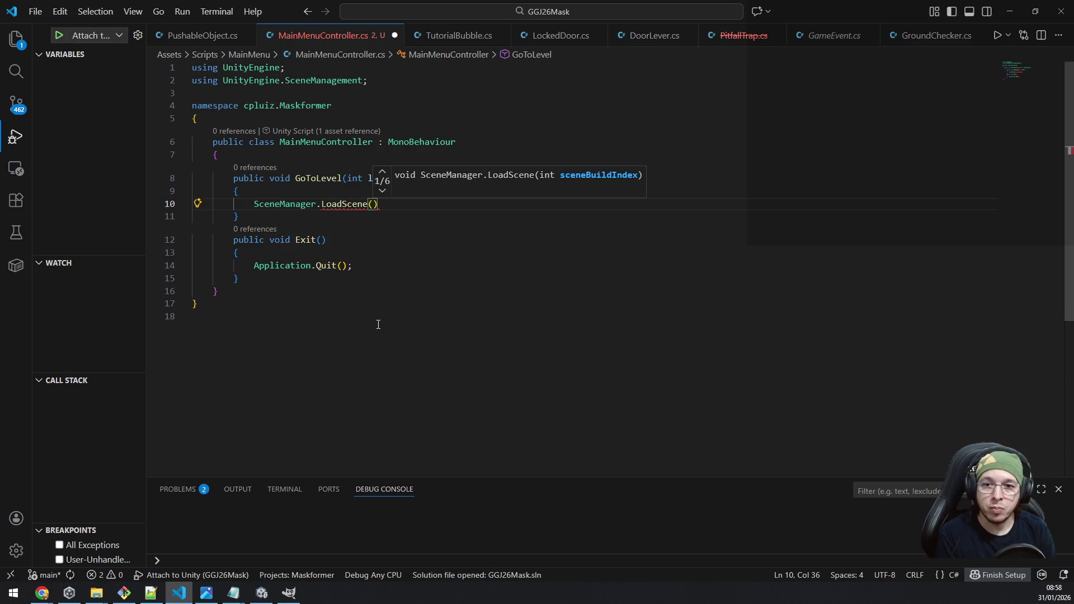
{"action": "key", "text": "Escape"}
{"action": "type", "text": "lvlId)"}
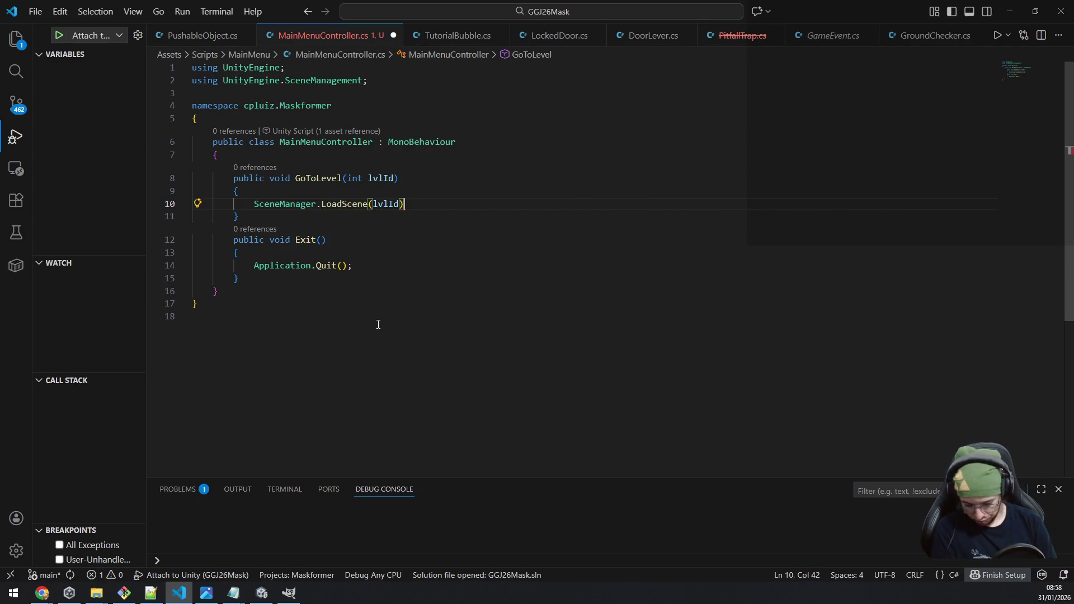
{"action": "type", "text": ";"}
{"action": "key", "text": "ctrl+s"}
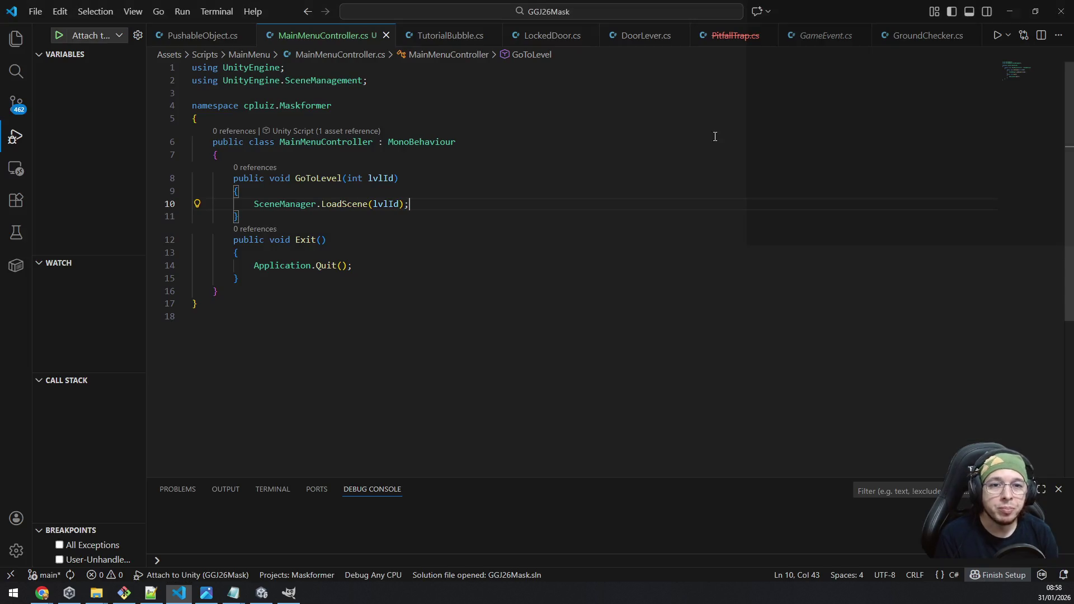
Step: Switch to the PitfallTrap.cs tab and close it with a middle-click
{"action": "left_click", "coordinate": [730, 35]}
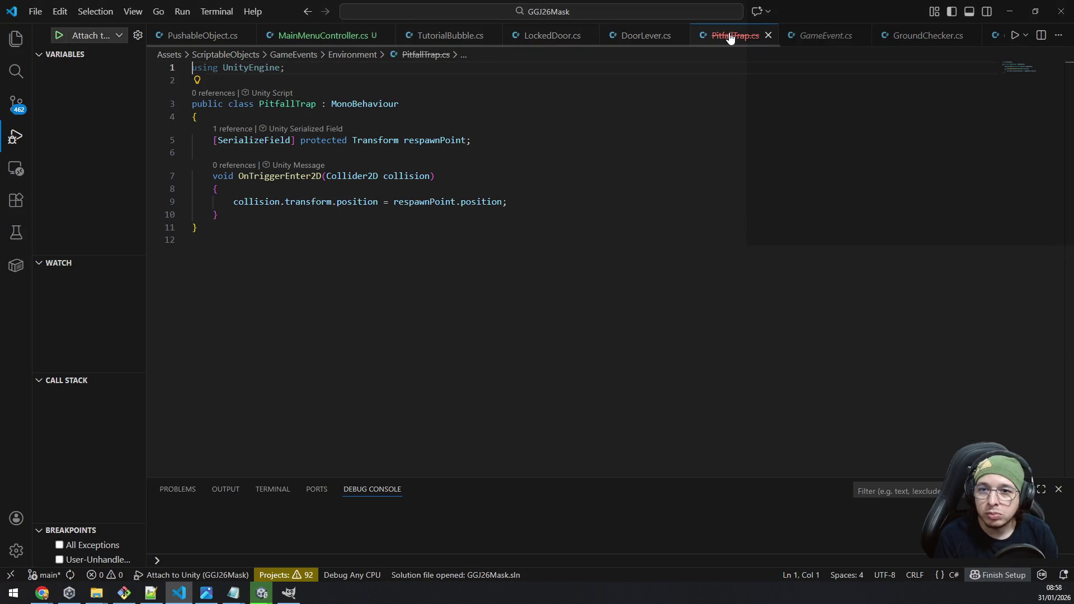
{"action": "middle_click", "coordinate": [730, 36]}
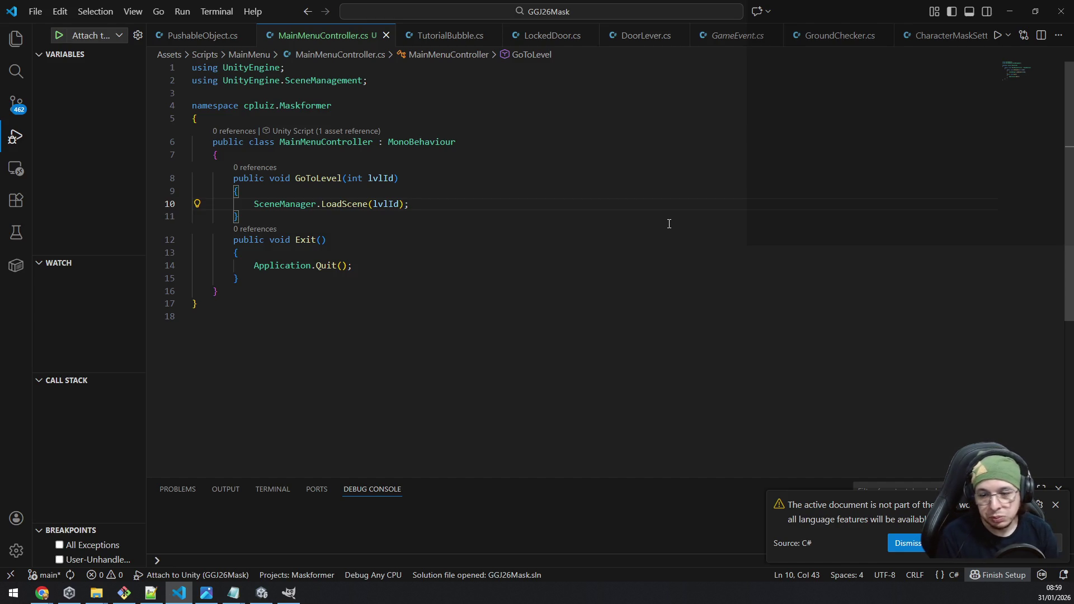
Step: Back in Unity, select the Start button under MainMenuCanvas > Buttons in the Hierarchy
{"action": "left_click", "coordinate": [179, 592]}
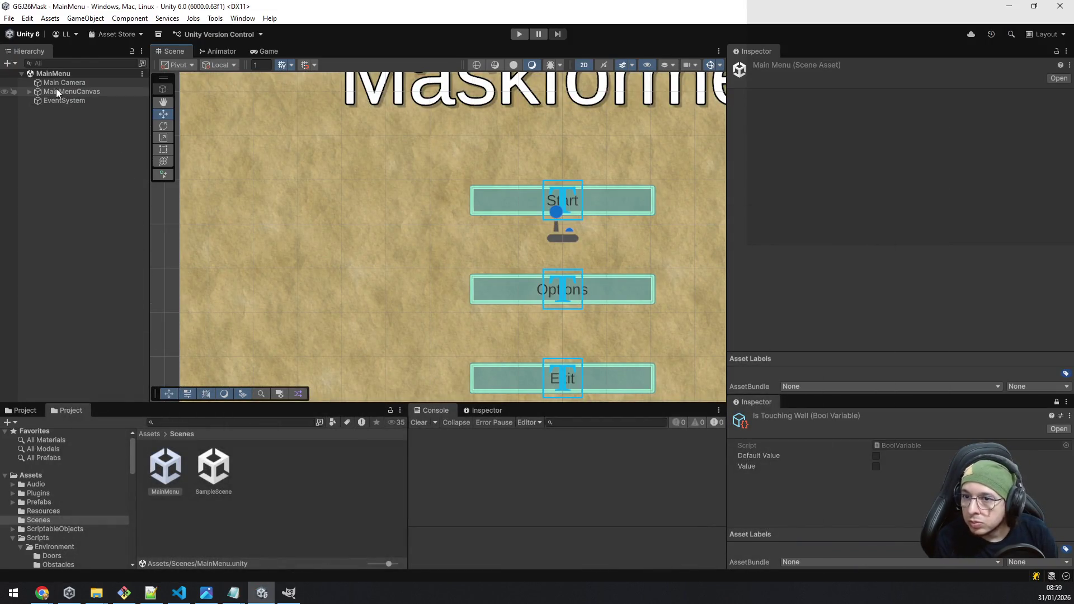
{"action": "left_click", "coordinate": [29, 92]}
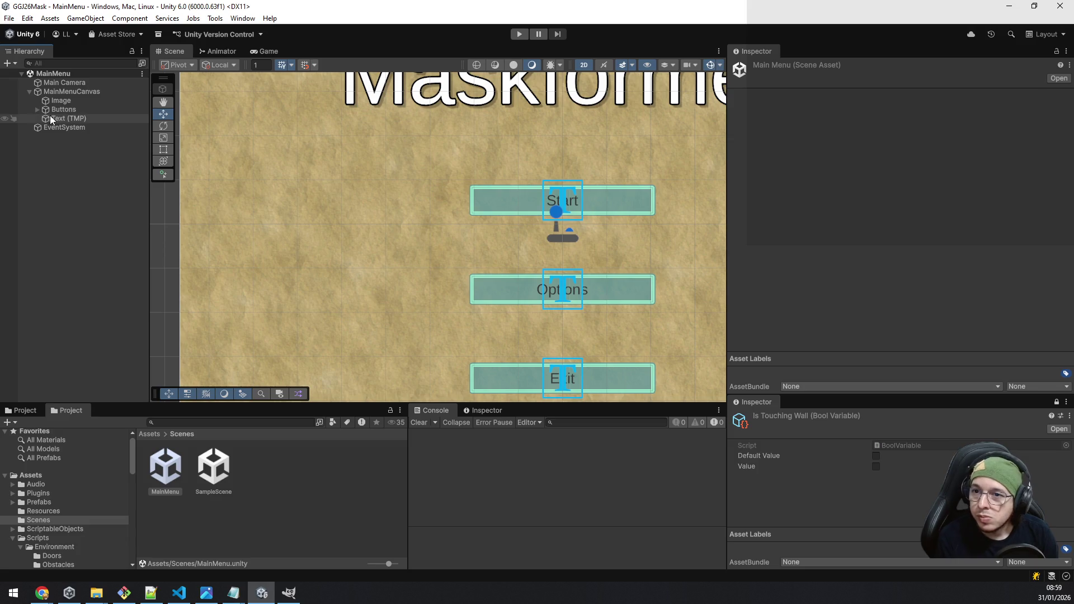
{"action": "left_click", "coordinate": [38, 110]}
{"action": "left_click", "coordinate": [57, 116]}
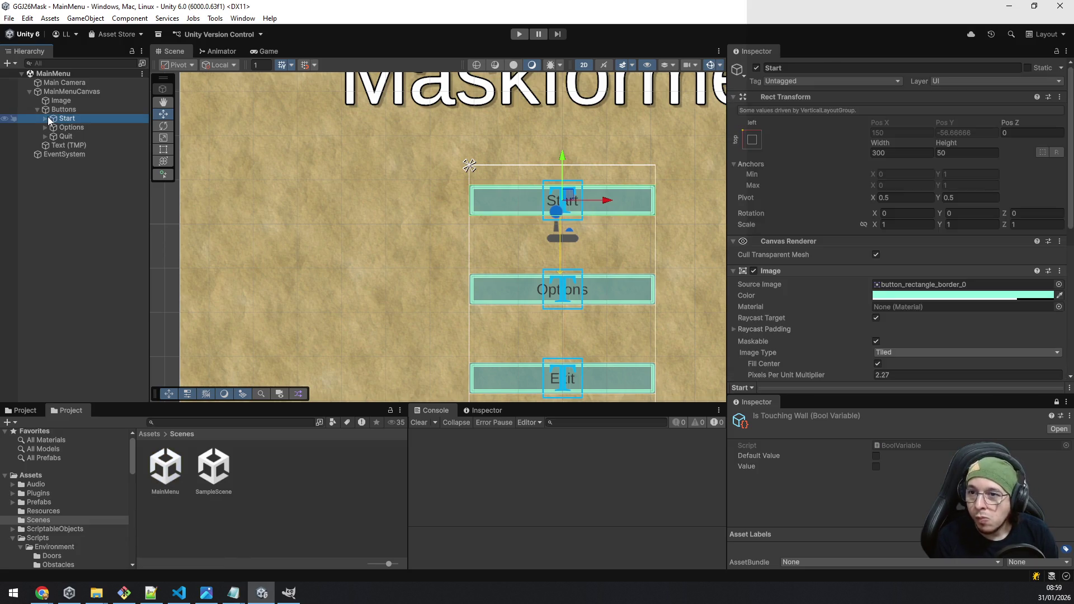
{"action": "scroll", "coordinate": [950, 316], "scroll_direction": "down", "scroll_amount": 10}
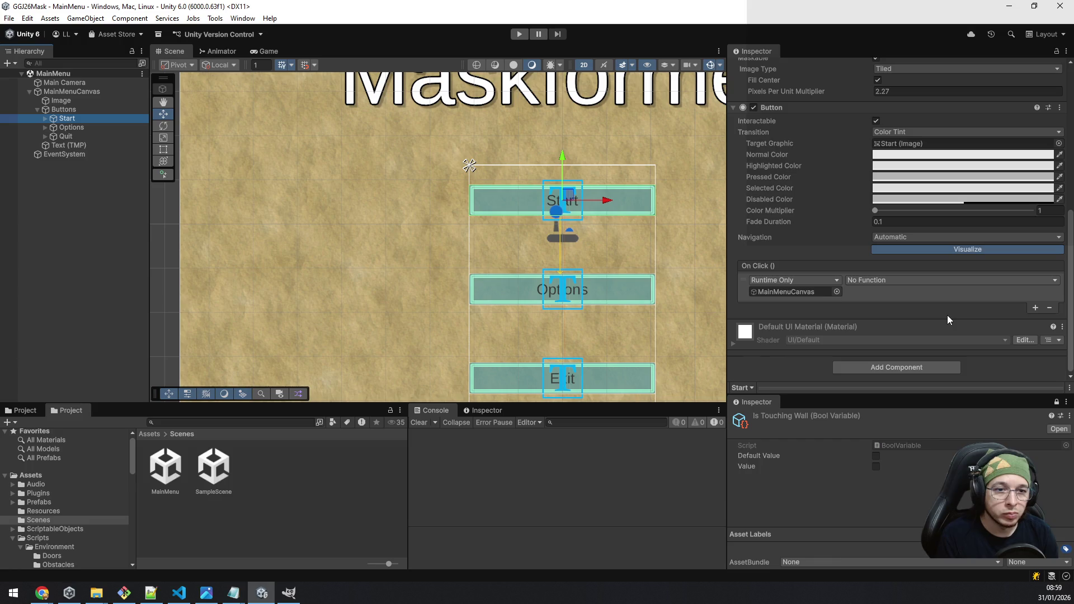
Step: Set the Start button's On Click to MainMenuController.GoToLevel with argument 1
{"action": "left_click", "coordinate": [951, 281]}
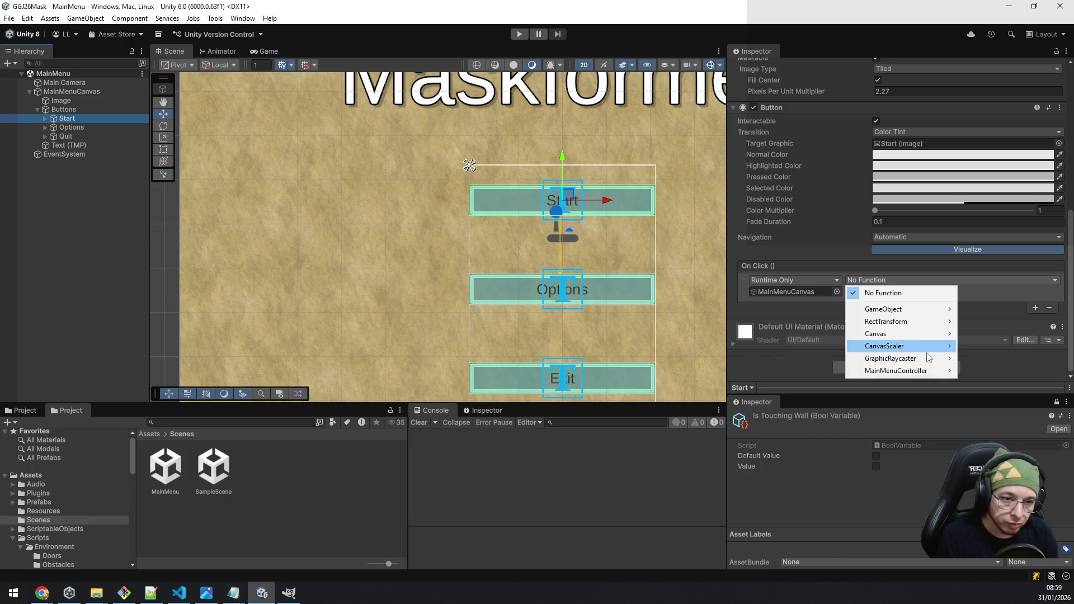
{"action": "mouse_move", "coordinate": [923, 372]}
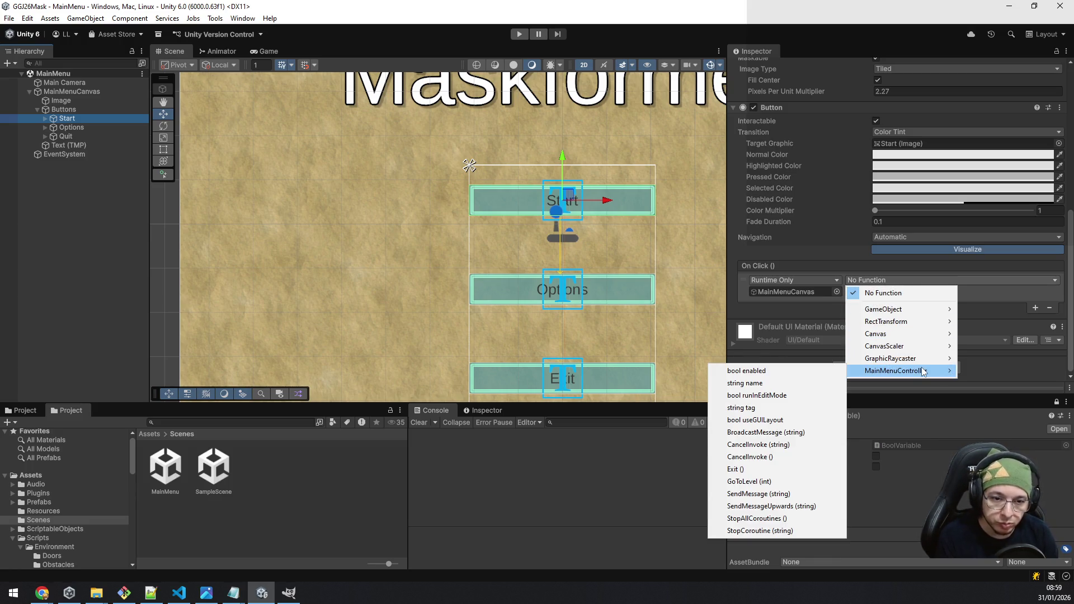
{"action": "left_click", "coordinate": [773, 482]}
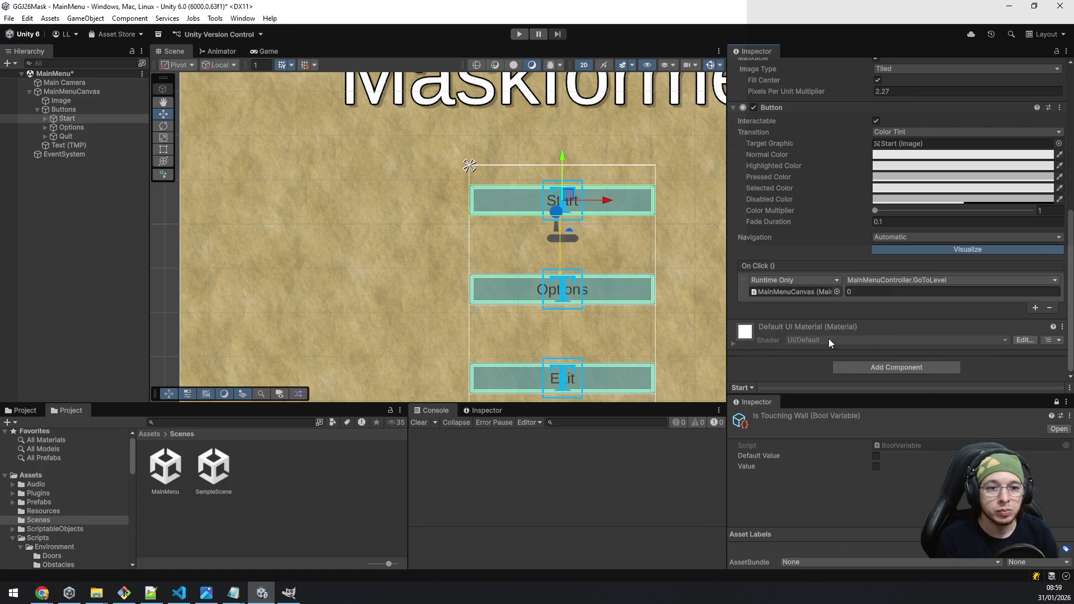
{"action": "left_click", "coordinate": [856, 291]}
{"action": "type", "text": "1"}
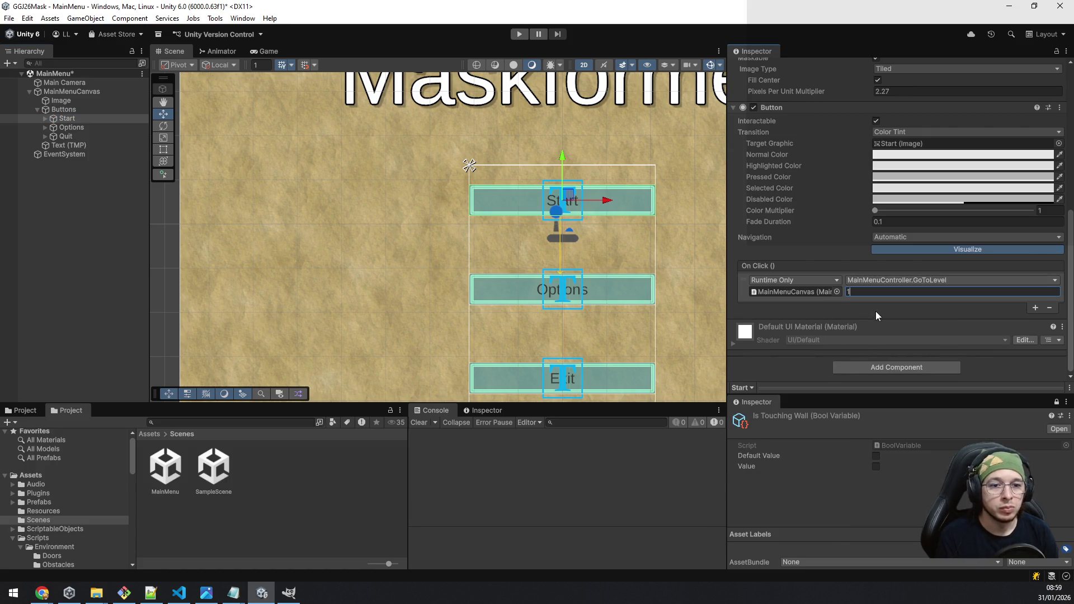
{"action": "left_click", "coordinate": [988, 369]}
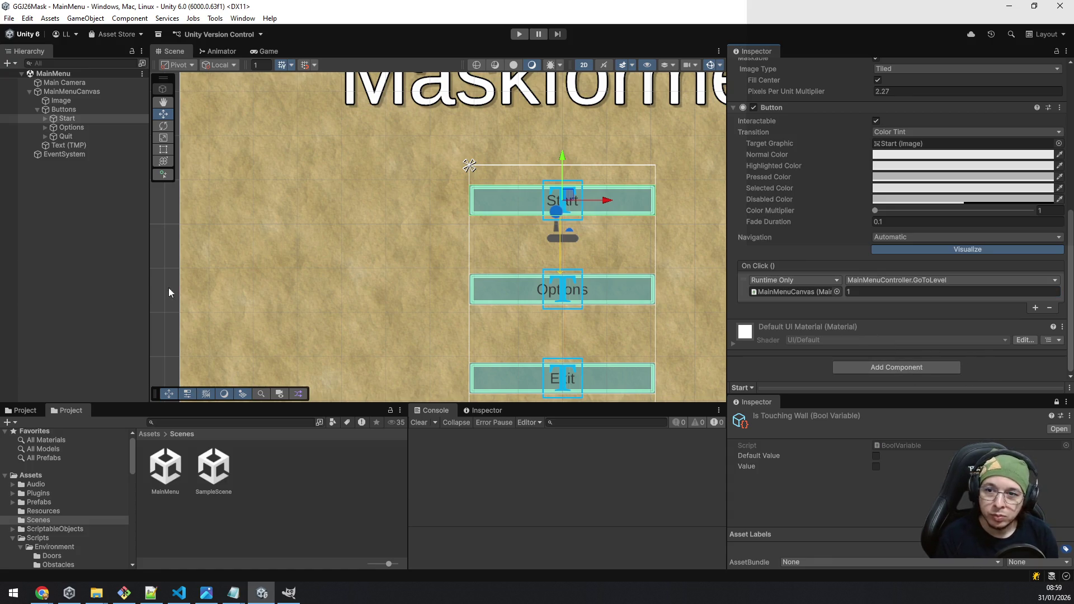
{"action": "left_click", "coordinate": [76, 294]}
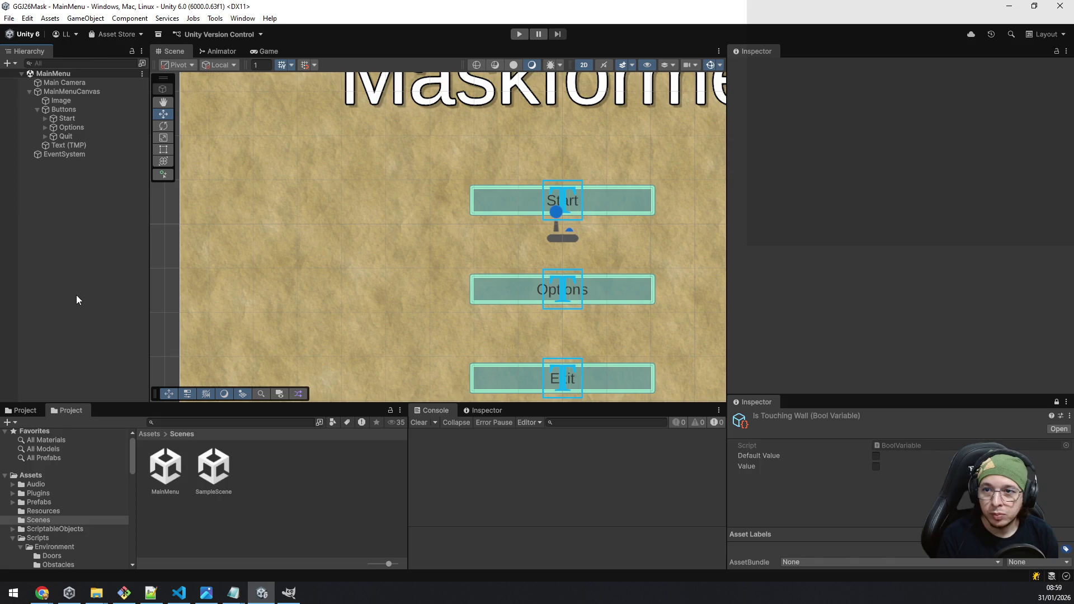
{"action": "left_click", "coordinate": [519, 35]}
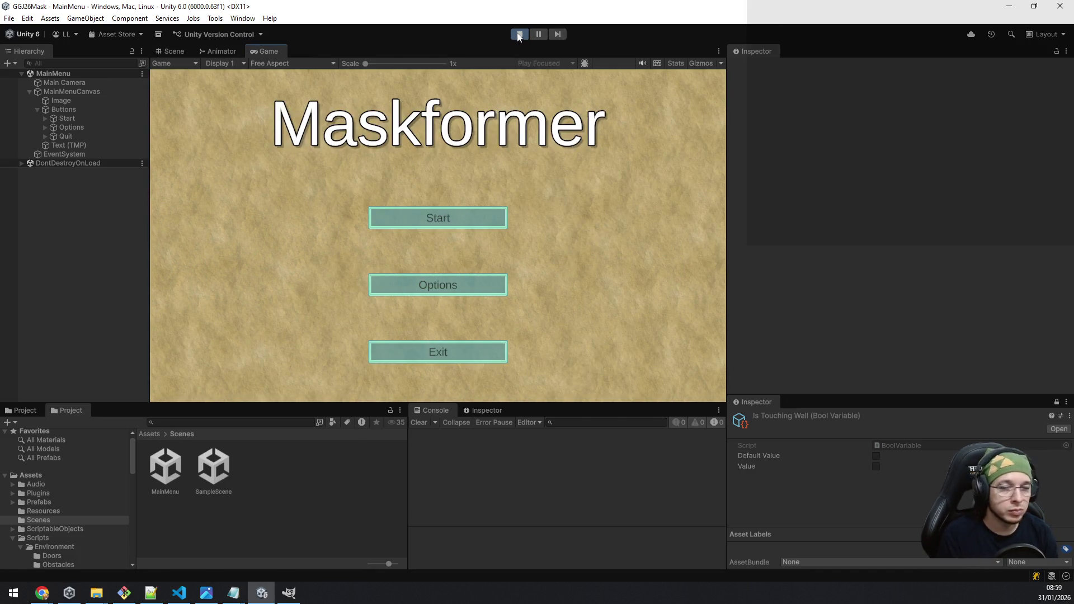
{"action": "left_click", "coordinate": [473, 218]}
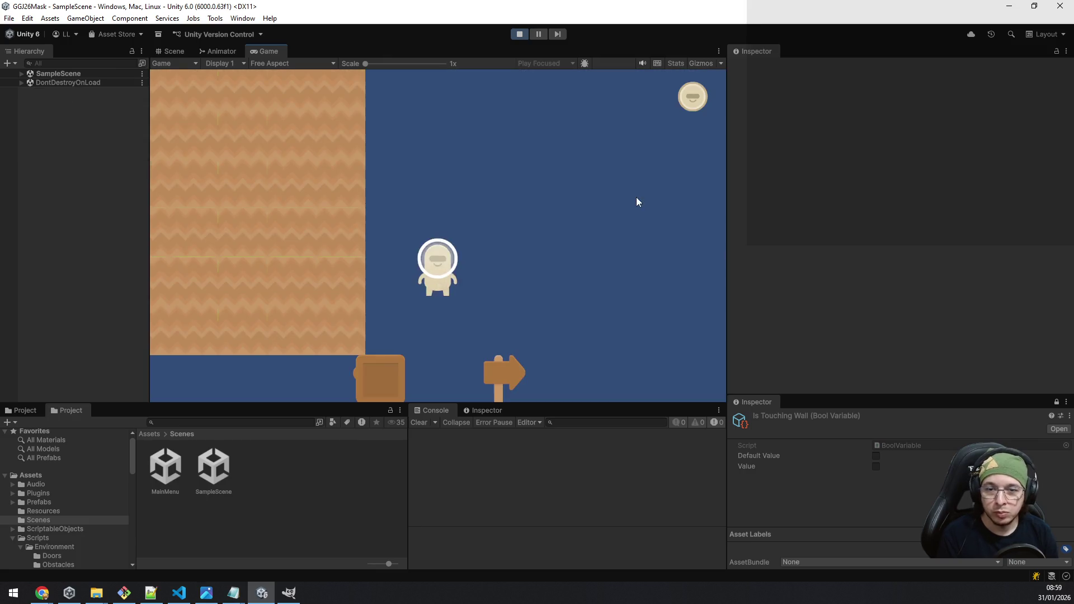
{"action": "key", "text": "ctrl+p"}
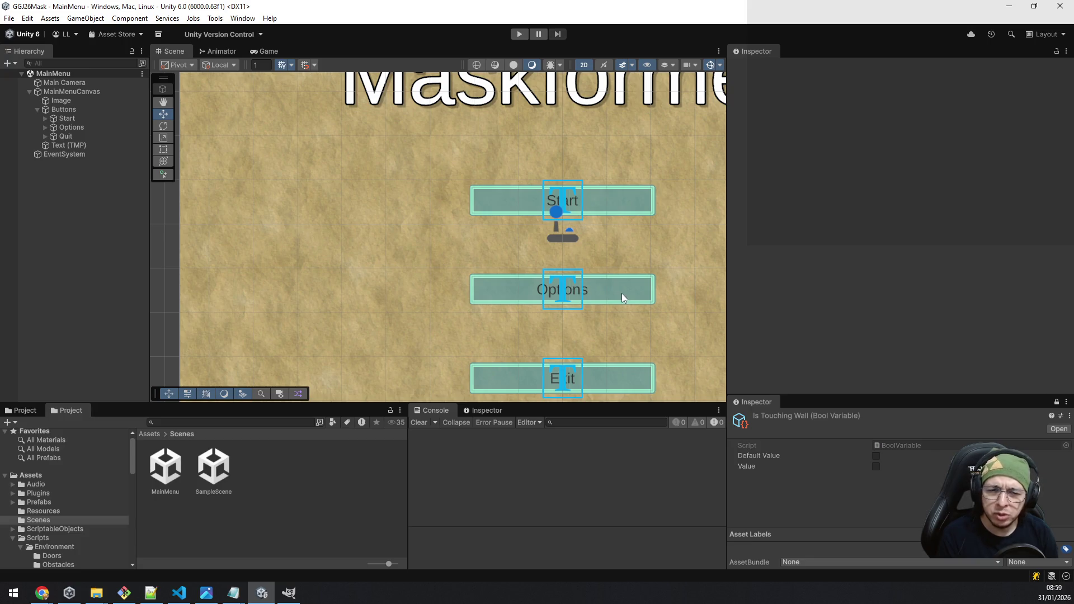
Step: Select the Options button and untick Interactable on its Button component
{"action": "left_click", "coordinate": [93, 126]}
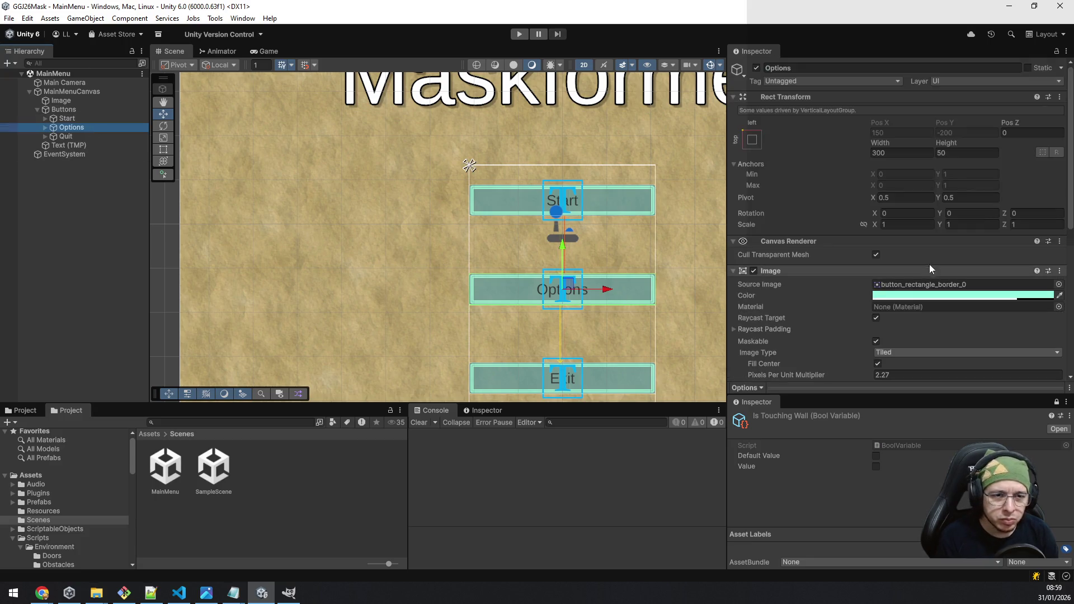
{"action": "scroll", "coordinate": [909, 252], "scroll_direction": "down", "scroll_amount": 3}
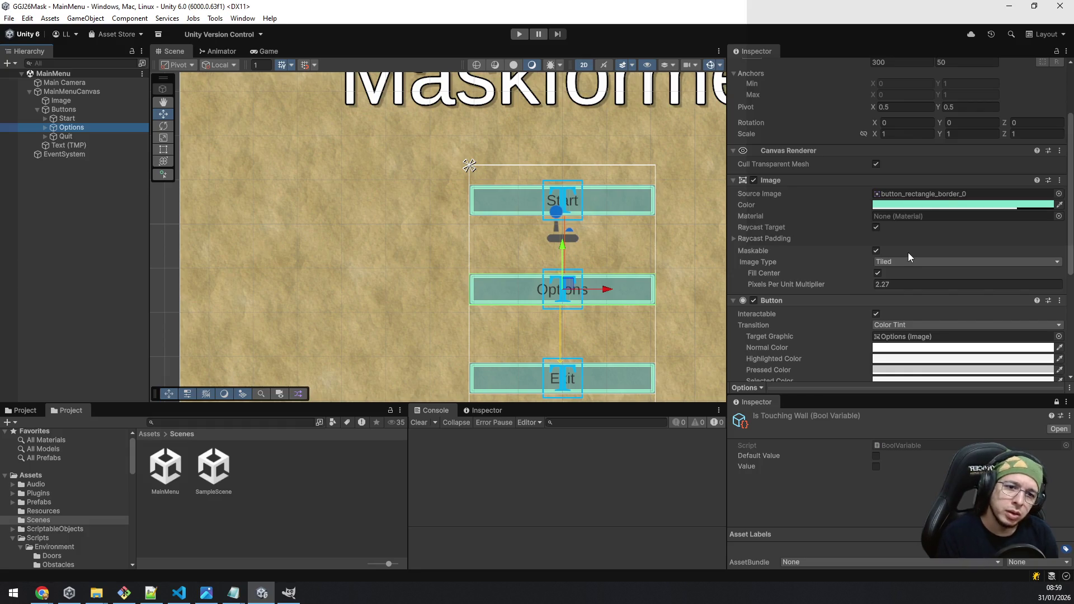
{"action": "scroll", "coordinate": [909, 258], "scroll_direction": "down", "scroll_amount": 2}
{"action": "left_click", "coordinate": [877, 253]}
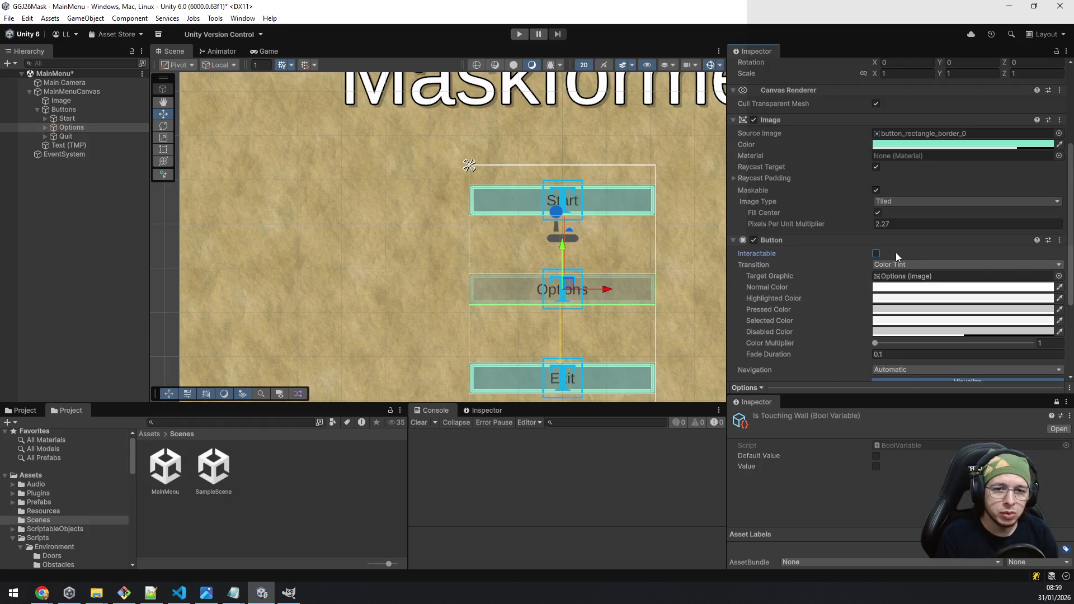
{"action": "left_click", "coordinate": [118, 244]}
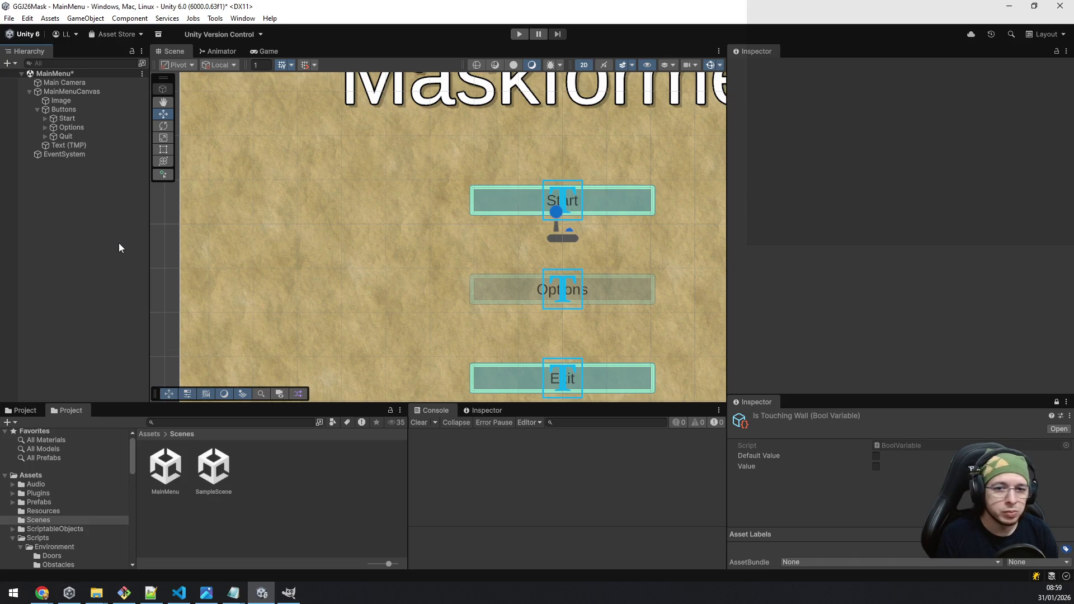